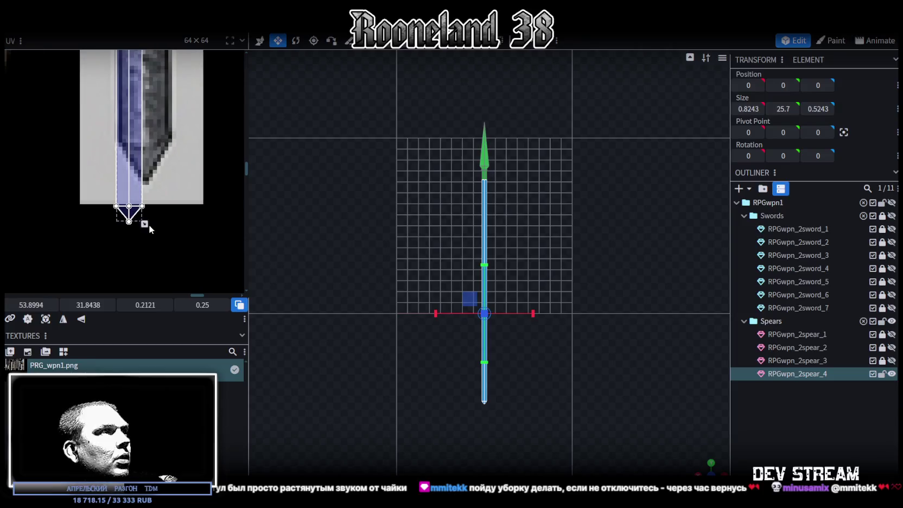
# Reshape the spear tip's UV into a wedge over the blue blade's pointed end
pyautogui.moveTo(144, 223); pyautogui.dragTo(169, 157)
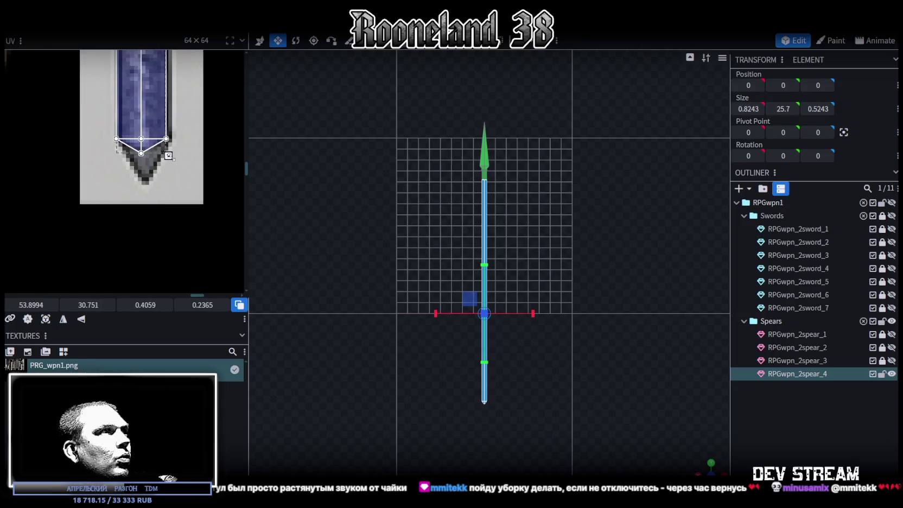
pyautogui.scroll(2, 123, 163)
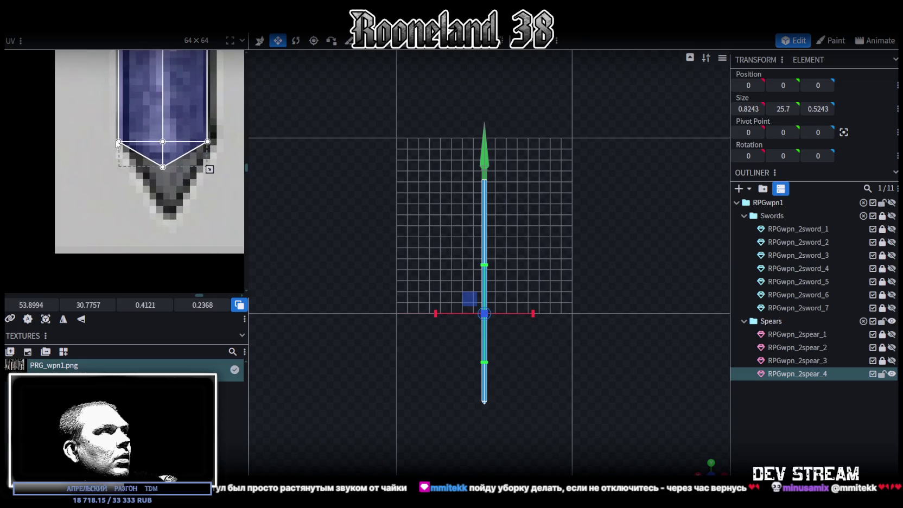
pyautogui.moveTo(106, 162); pyautogui.dragTo(125, 141)
pyautogui.moveTo(163, 166); pyautogui.dragTo(170, 209)
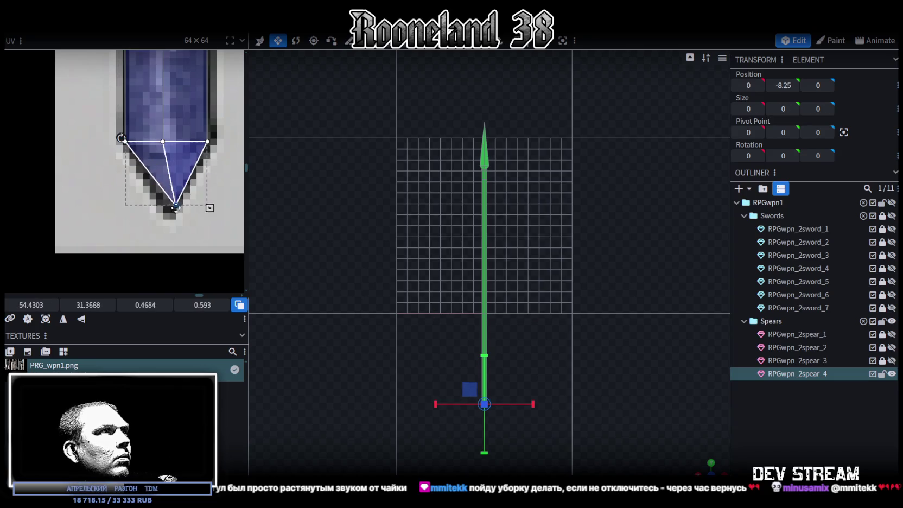
pyautogui.click(162, 142)
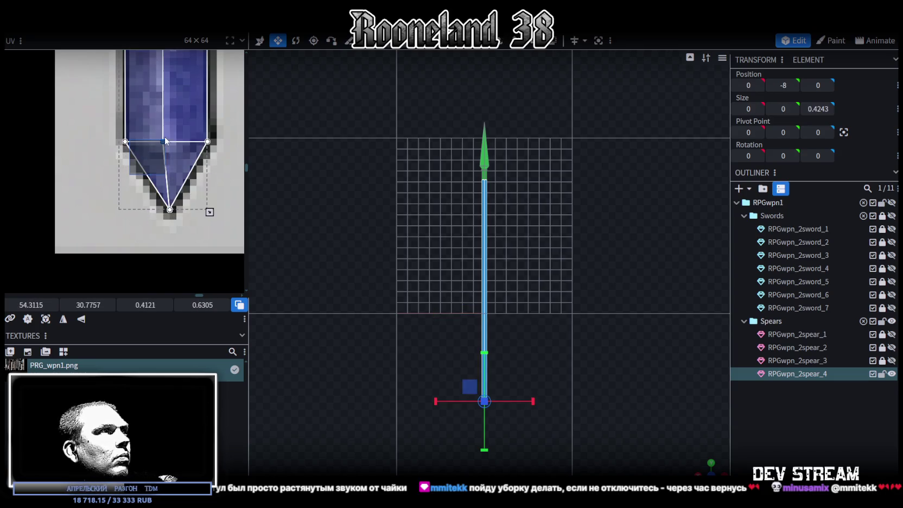
pyautogui.moveTo(162, 143); pyautogui.dragTo(168, 143)
# Zoom around the UV editor to check the fit, then select the spear-tip face
pyautogui.scroll(3, 184, 146)
pyautogui.scroll(3, 189, 152)
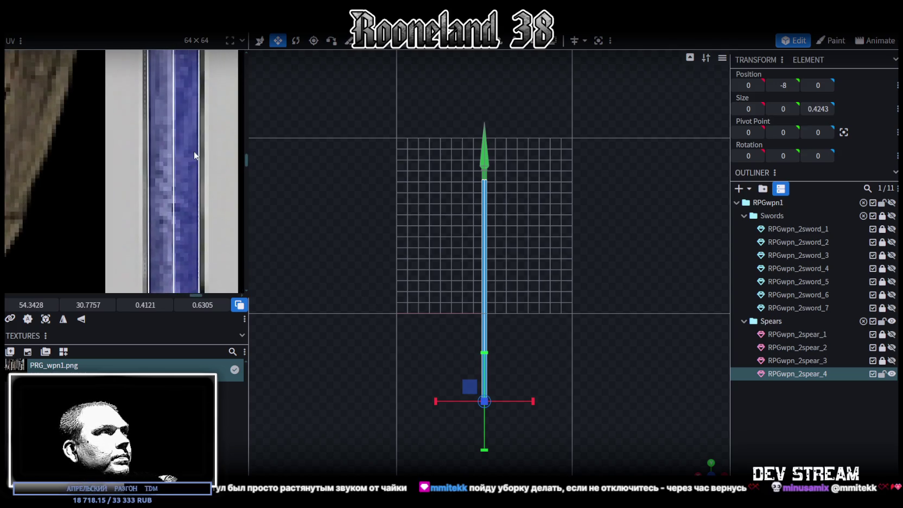
pyautogui.scroll(-2, 194, 155)
pyautogui.scroll(3, 195, 156)
pyautogui.scroll(3, 195, 158)
pyautogui.scroll(3, 193, 159)
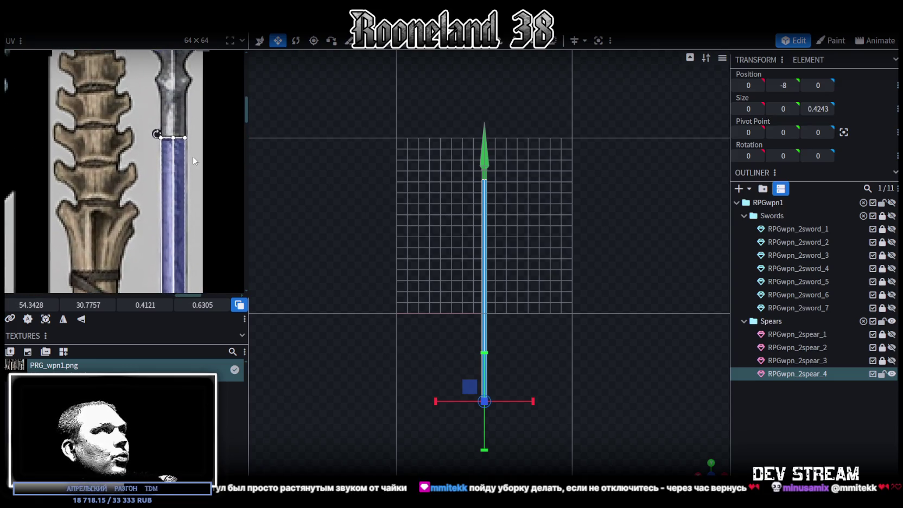
pyautogui.scroll(2, 193, 157)
pyautogui.scroll(2, 179, 163)
pyautogui.scroll(-3, 176, 164)
pyautogui.scroll(-2, 175, 164)
pyautogui.scroll(-2, 176, 163)
pyautogui.scroll(-2, 175, 158)
pyautogui.scroll(-2, 175, 155)
pyautogui.scroll(-2, 176, 150)
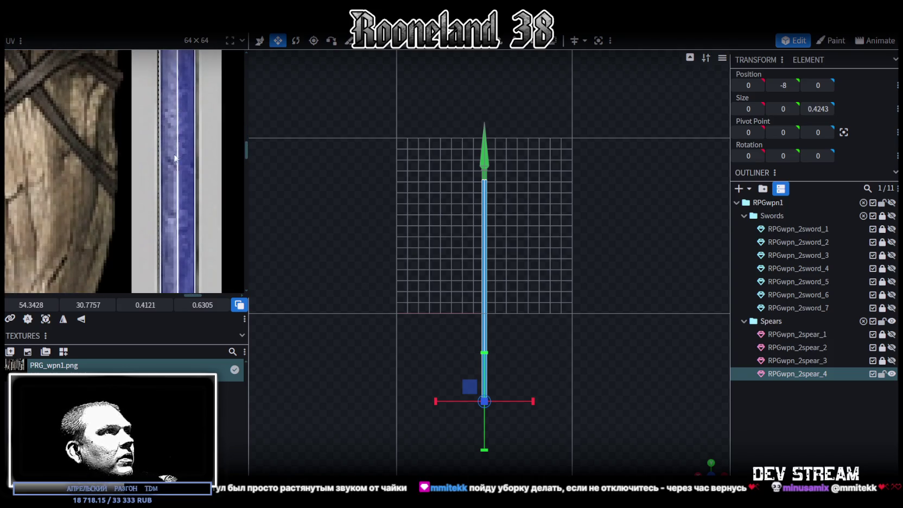
pyautogui.scroll(-2, 179, 125)
pyautogui.scroll(3, 190, 97)
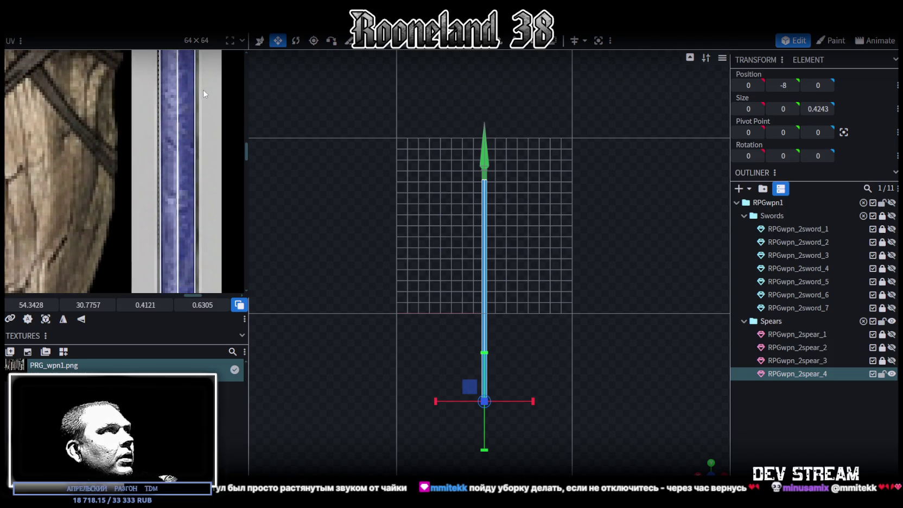
pyautogui.scroll(2, 198, 125)
pyautogui.scroll(2, 195, 158)
pyautogui.scroll(2, 195, 166)
pyautogui.scroll(2, 194, 174)
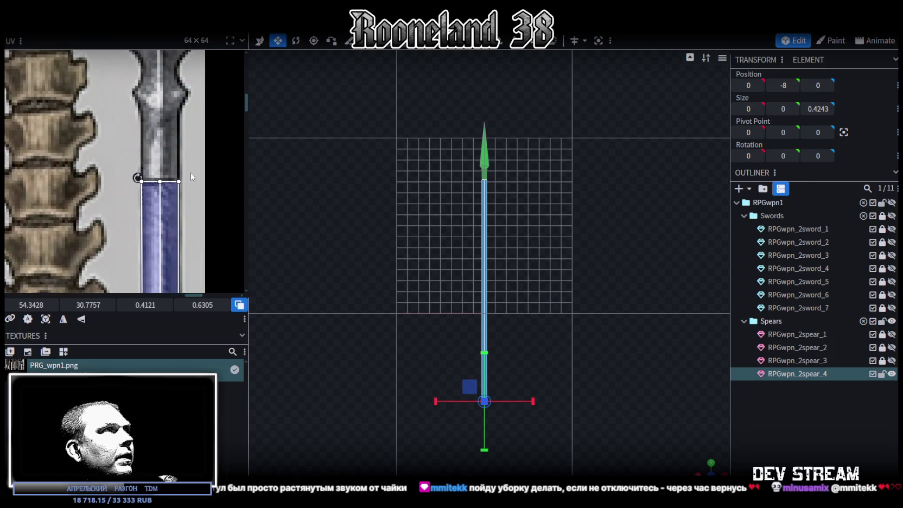
pyautogui.scroll(-3, 154, 157)
pyautogui.scroll(1, 160, 190)
pyautogui.scroll(2, 165, 220)
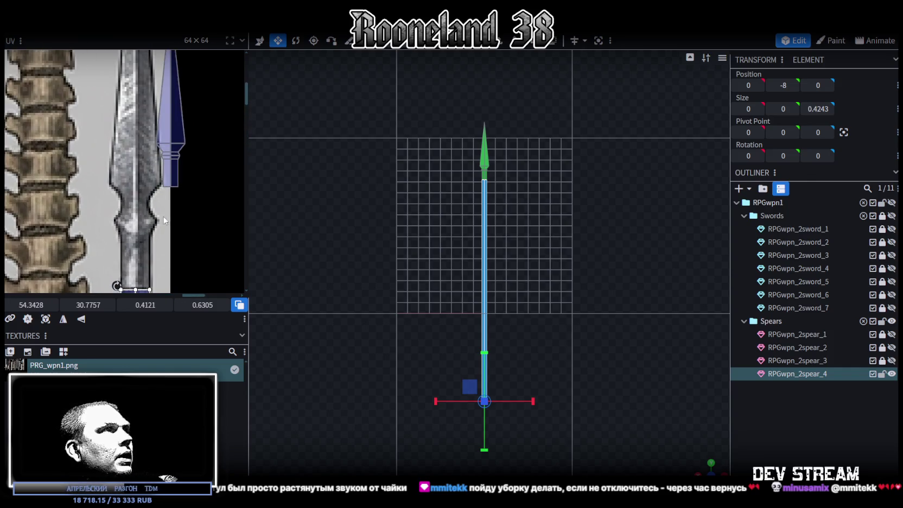
pyautogui.click(171, 136)
# Move the tip's UV island onto the spear point texture
pyautogui.scroll(1, 200, 186)
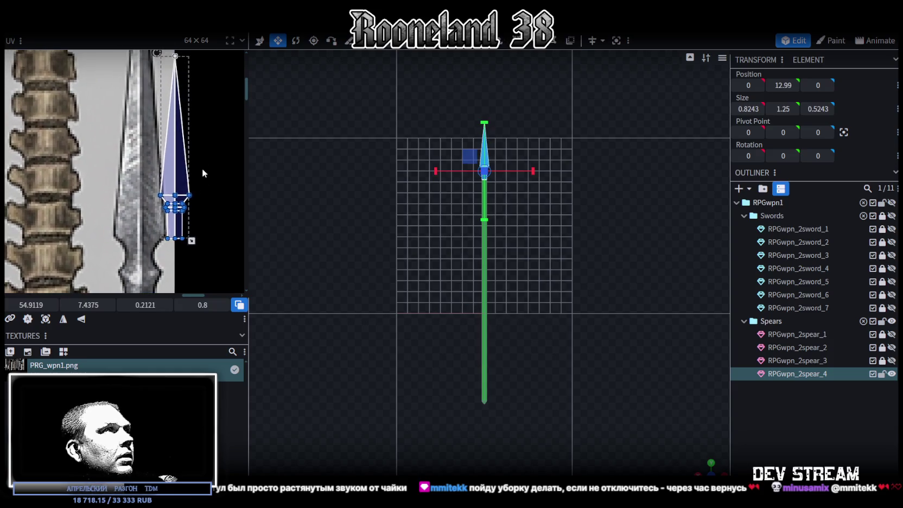
pyautogui.scroll(1, 202, 168)
pyautogui.moveTo(180, 201); pyautogui.dragTo(158, 213)
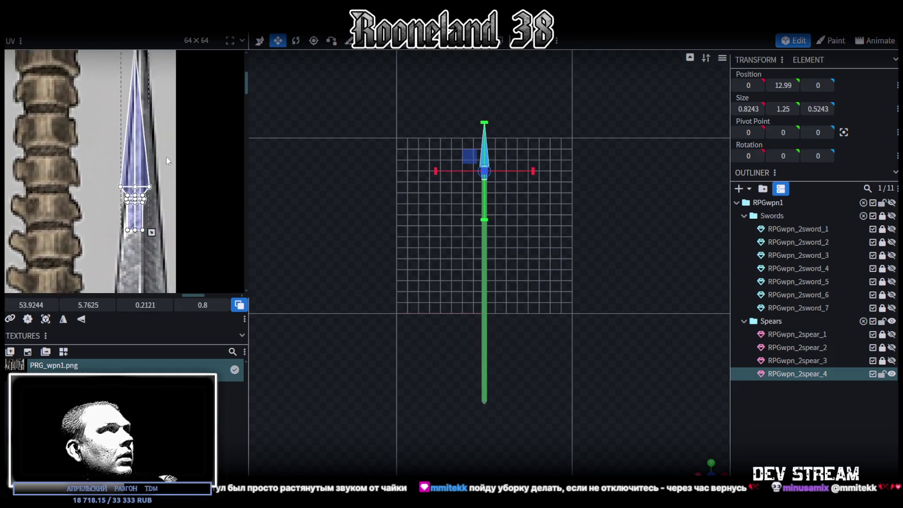
# Stretch and narrow the shaft's UV box to fit over the blue spear texture
pyautogui.click(159, 226)
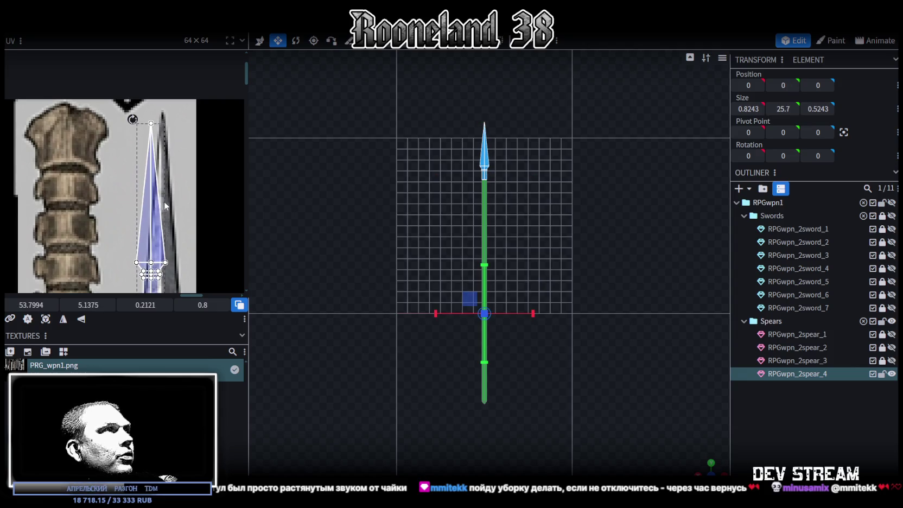
pyautogui.scroll(-2, 163, 201)
pyautogui.moveTo(173, 143); pyautogui.dragTo(183, 189)
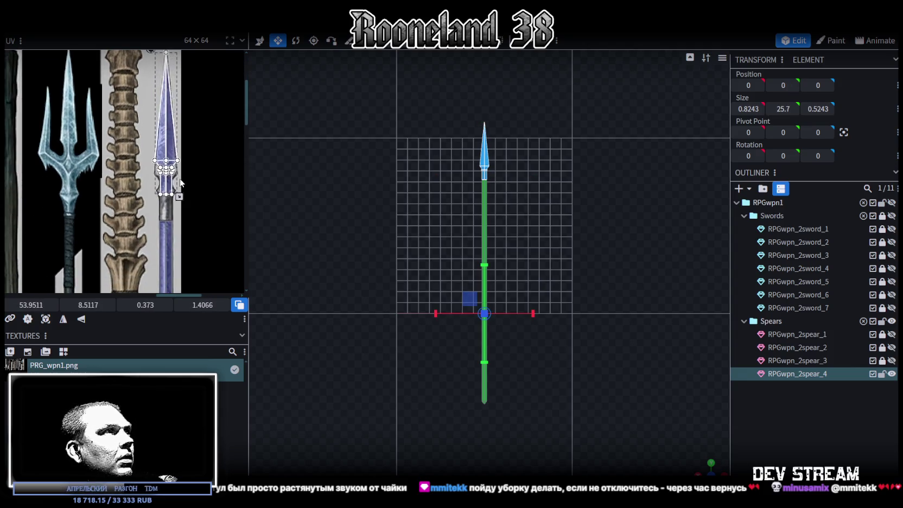
pyautogui.scroll(3, 168, 204)
pyautogui.moveTo(157, 220); pyautogui.dragTo(151, 224)
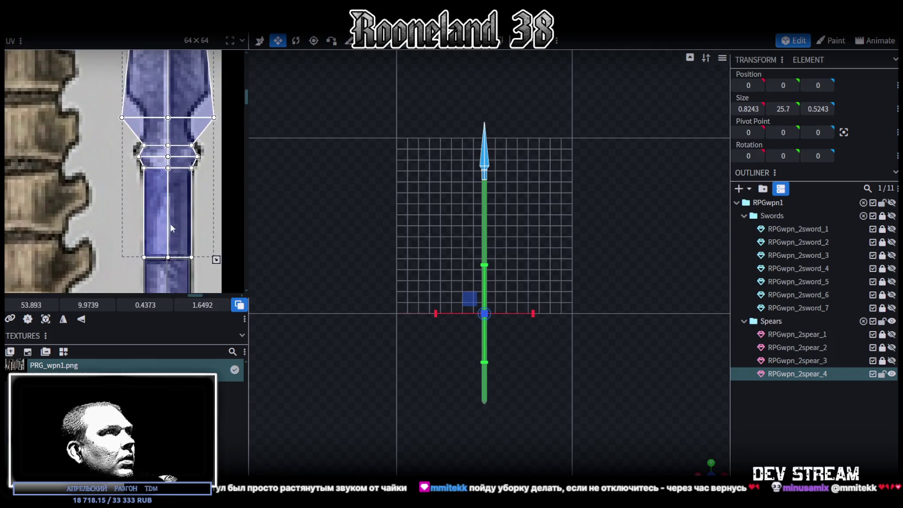
pyautogui.moveTo(216, 259); pyautogui.dragTo(213, 258)
pyautogui.moveTo(163, 224); pyautogui.dragTo(162, 217)
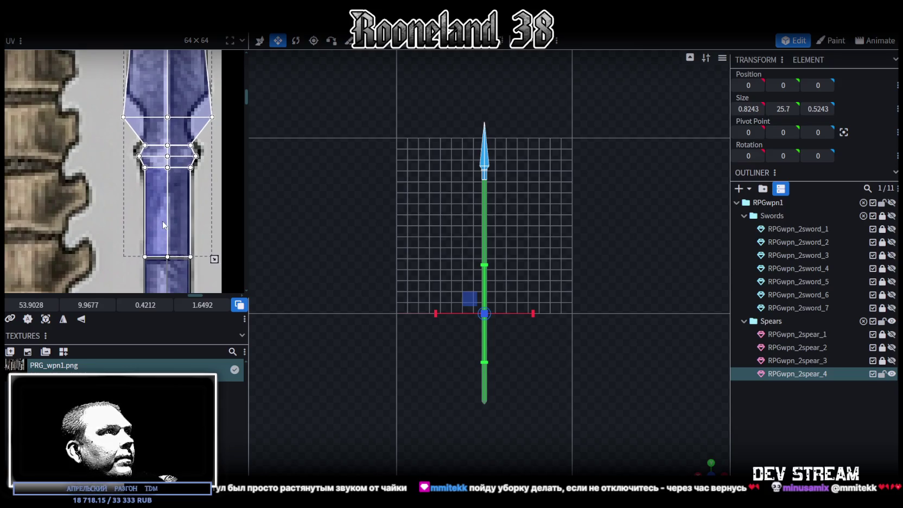
pyautogui.scroll(2, 148, 145)
# Move the guard's UV vertices up onto the blade's narrow neck
pyautogui.click(150, 145)
pyautogui.moveTo(78, 226); pyautogui.dragTo(240, 158)
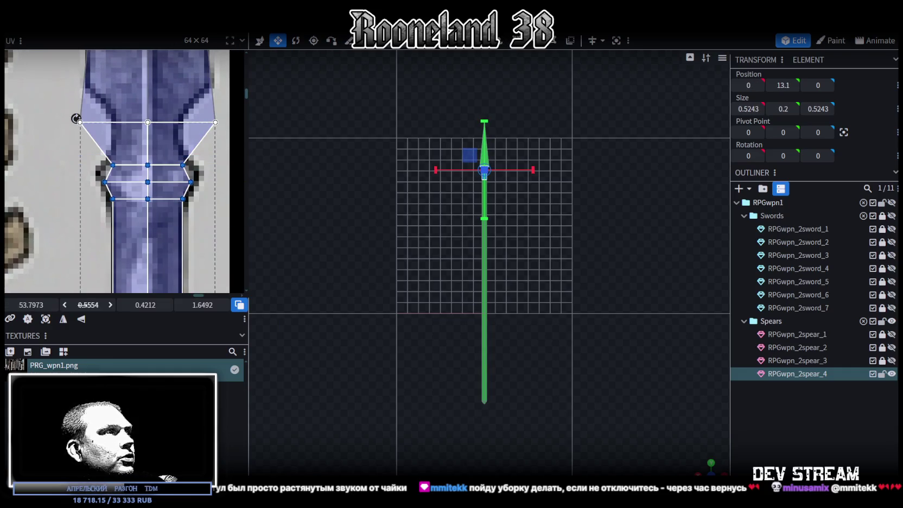
pyautogui.moveTo(88, 305); pyautogui.dragTo(85, 305)
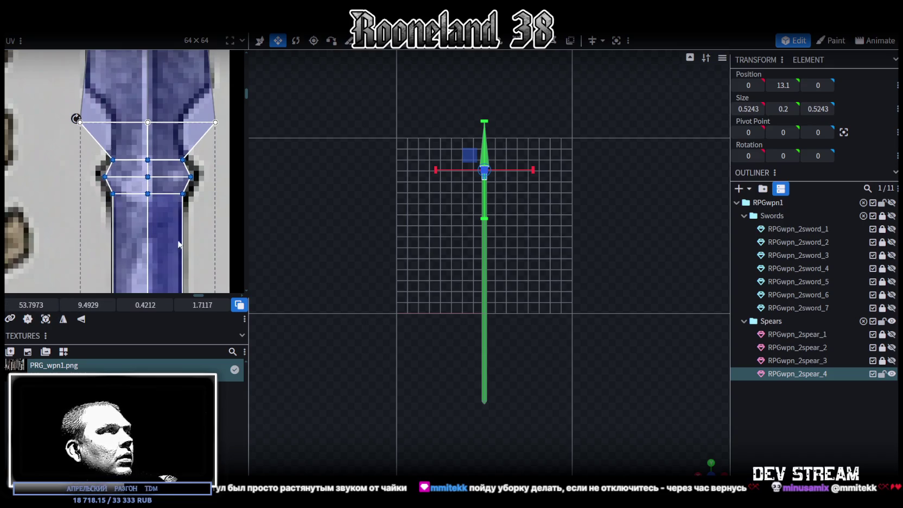
pyautogui.click(182, 190)
pyautogui.scroll(2, 186, 189)
pyautogui.scroll(1, 187, 218)
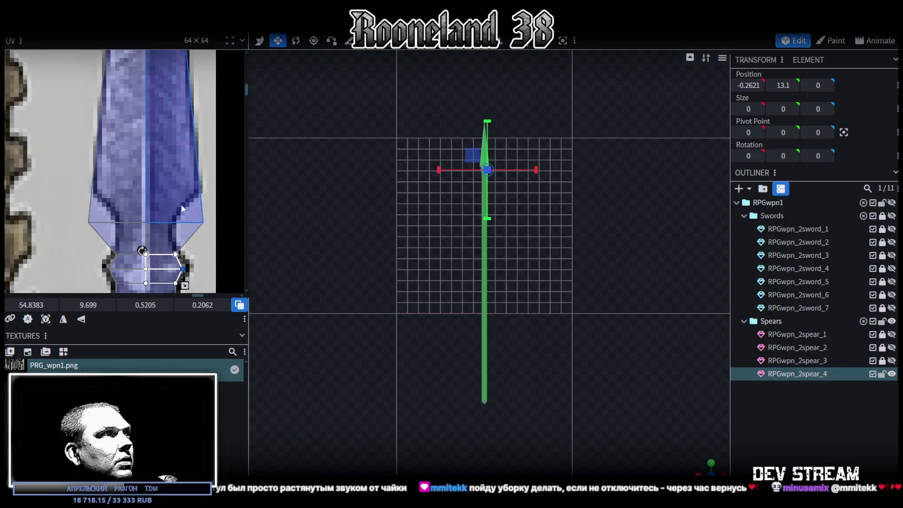
pyautogui.scroll(3, 474, 212)
# Zoom the viewport onto the crossguard and select one of its faces
pyautogui.scroll(2, 508, 182)
pyautogui.moveTo(545, 149); pyautogui.dragTo(556, 266)
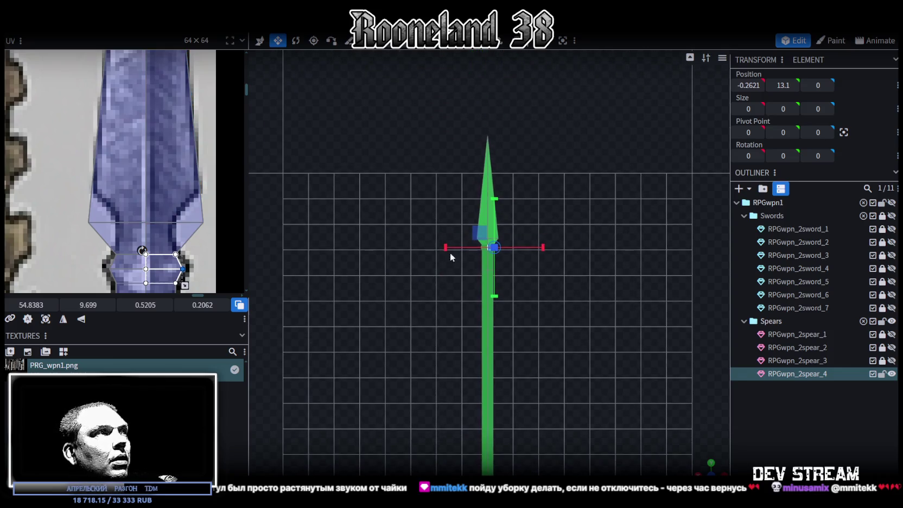
pyautogui.scroll(-2, 100, 169)
pyautogui.scroll(2, 122, 231)
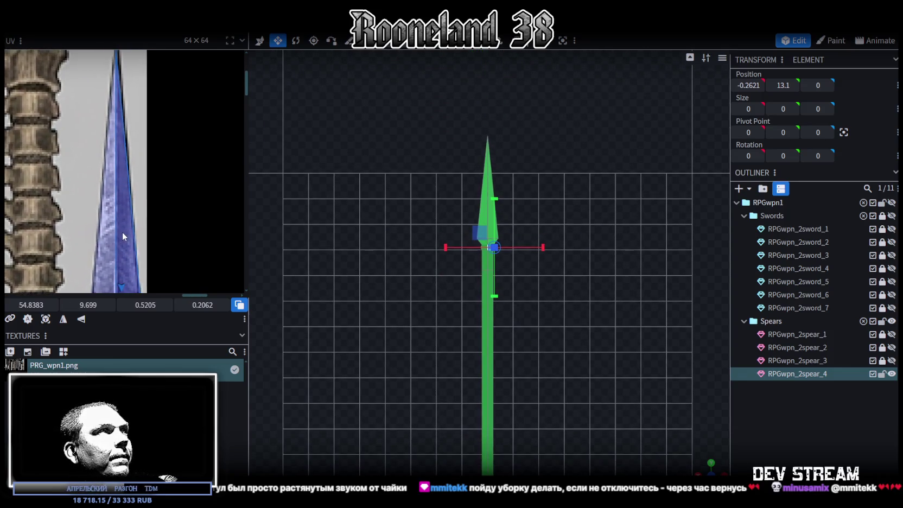
pyautogui.scroll(-2, 122, 231)
pyautogui.scroll(2, 497, 225)
pyautogui.scroll(2, 498, 225)
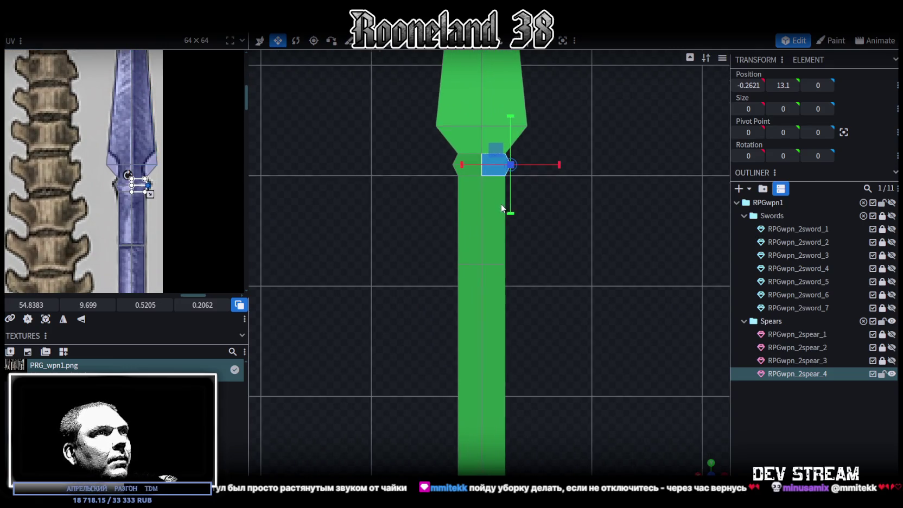
pyautogui.scroll(1, 545, 303)
pyautogui.scroll(2, 545, 303)
pyautogui.click(486, 146)
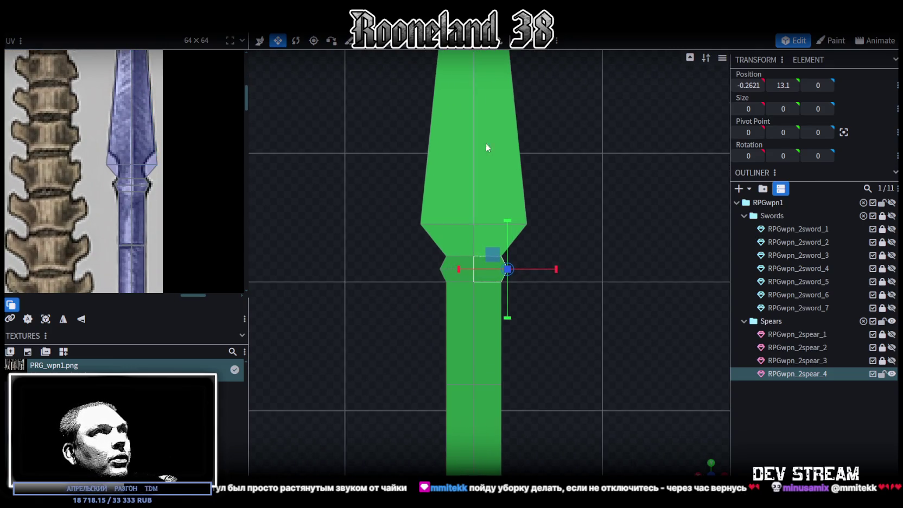
pyautogui.click(476, 239)
# Loop-cut the crossguard, delete one face, and box-select the vertices around the gap
pyautogui.click(537, 40)
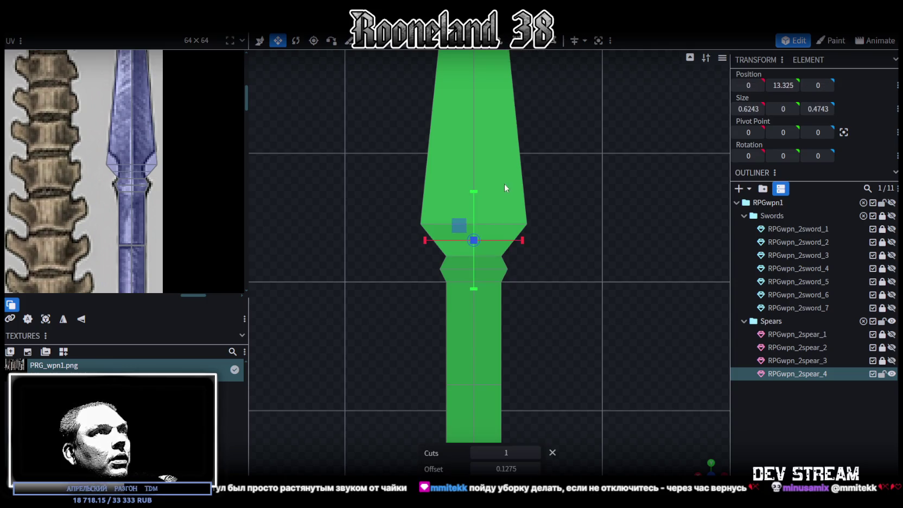
pyautogui.scroll(2, 505, 184)
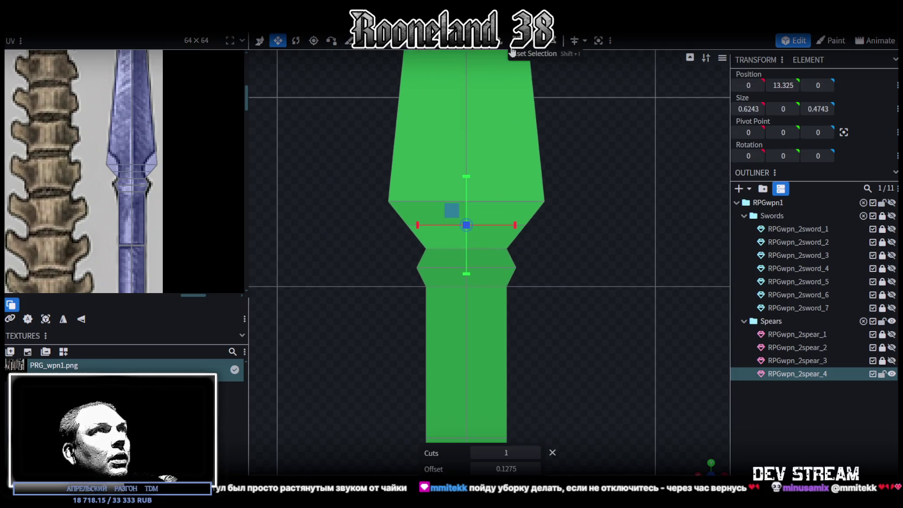
pyautogui.click(409, 242)
pyautogui.press('Delete')
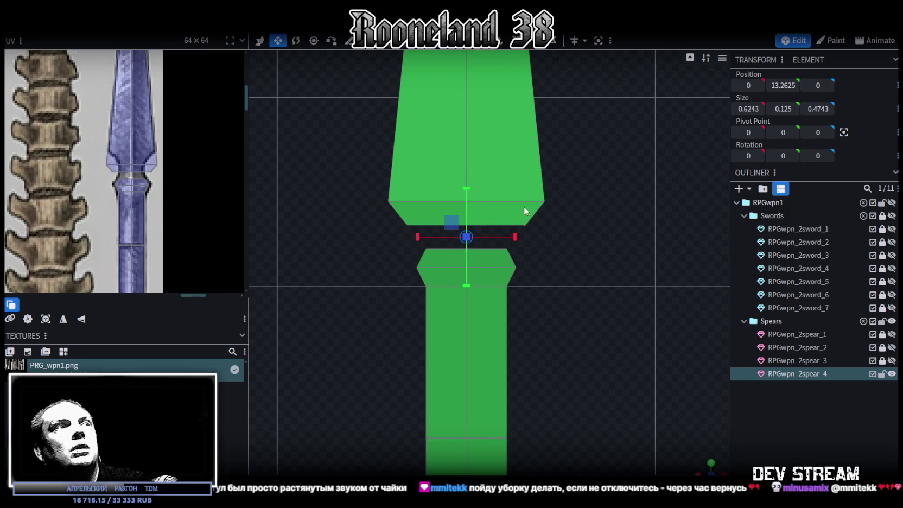
pyautogui.moveTo(408, 251); pyautogui.dragTo(579, 237)
# Extrude the edges around the blade–shaft gap with an Extend of 0.1
pyautogui.press('e')
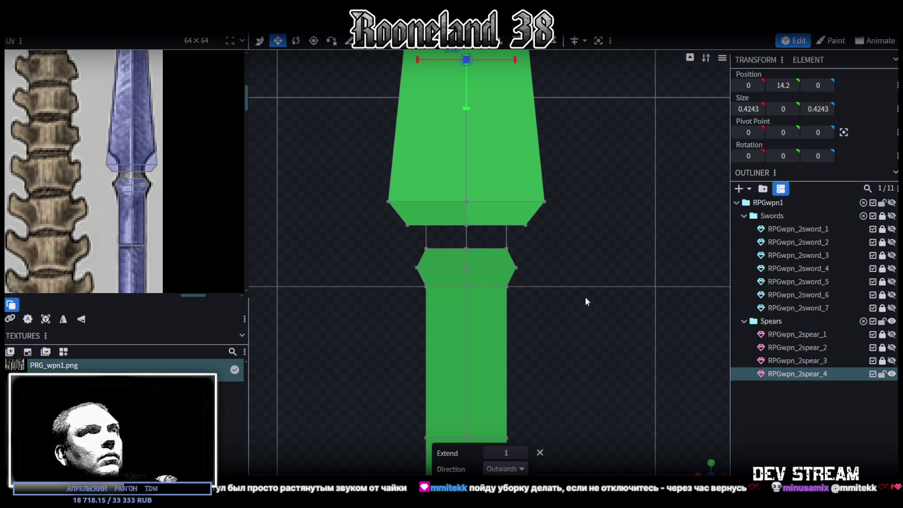
pyautogui.hotkey('ctrl', 'z')
pyautogui.moveTo(397, 239); pyautogui.dragTo(554, 264)
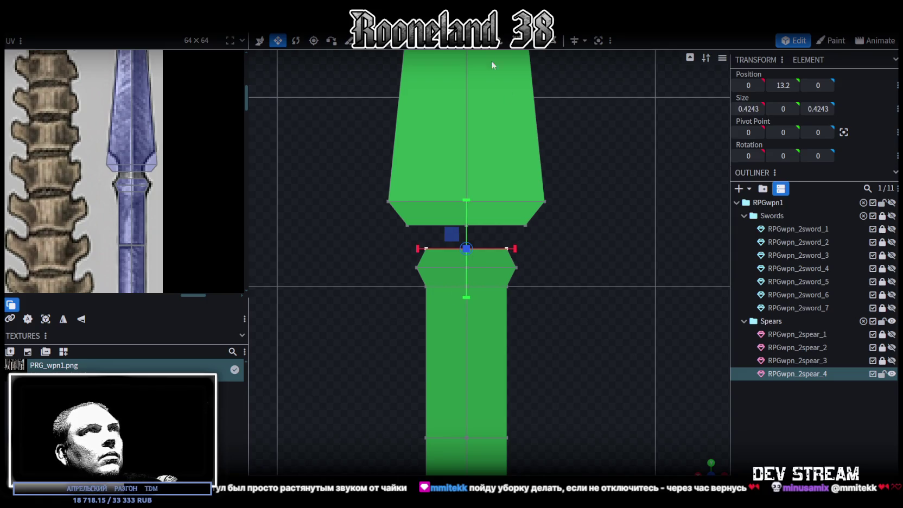
pyautogui.press('e')
pyautogui.click(488, 452)
pyautogui.click(523, 453)
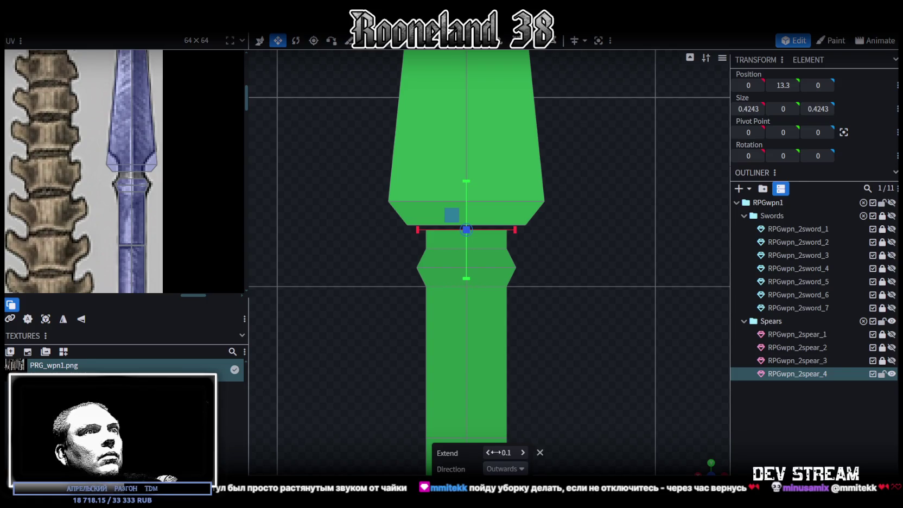
pyautogui.scroll(2, 523, 309)
pyautogui.scroll(1, 533, 350)
pyautogui.scroll(2, 500, 316)
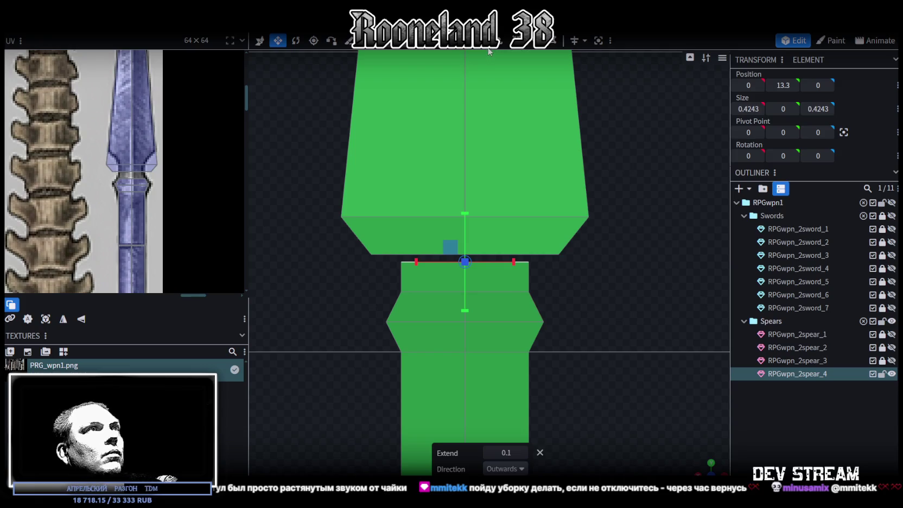
pyautogui.click(523, 452)
pyautogui.scroll(-1, 567, 323)
pyautogui.scroll(-1, 548, 280)
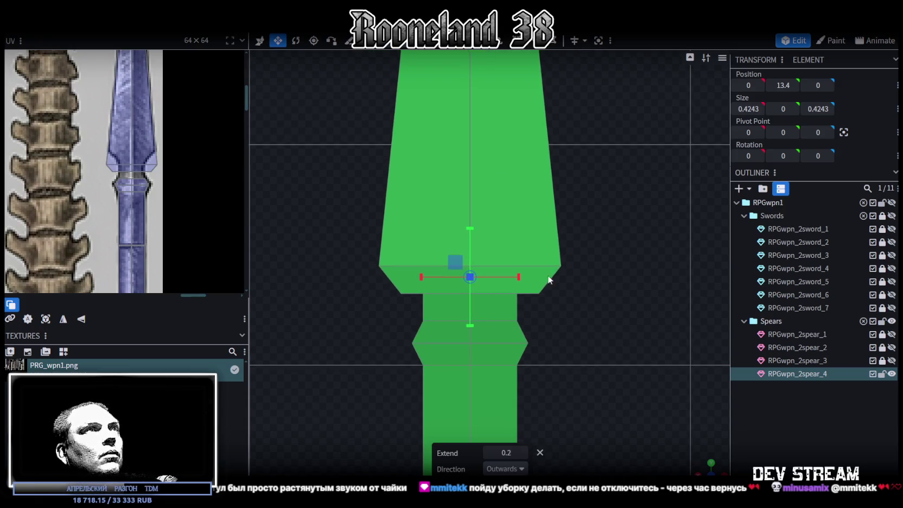
pyautogui.click(489, 453)
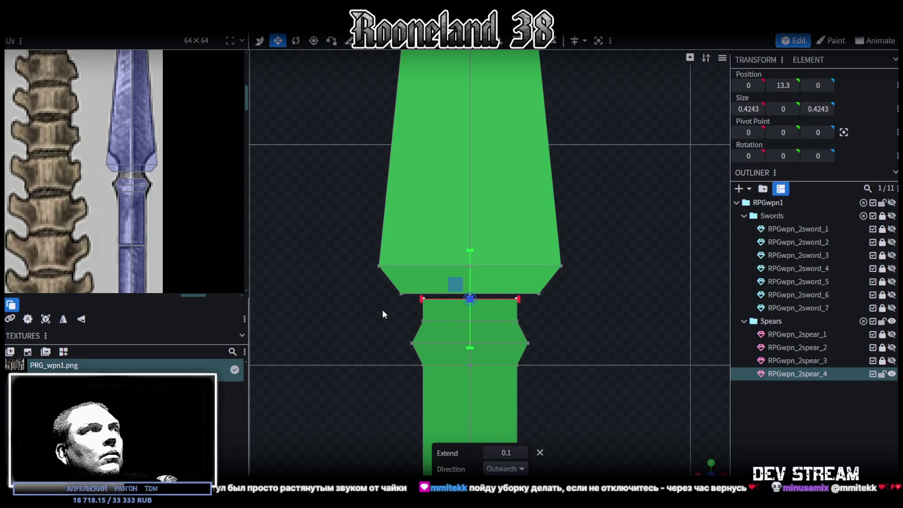
# Raise the vertices at the blade's base by 0.1
pyautogui.moveTo(372, 310); pyautogui.dragTo(607, 223)
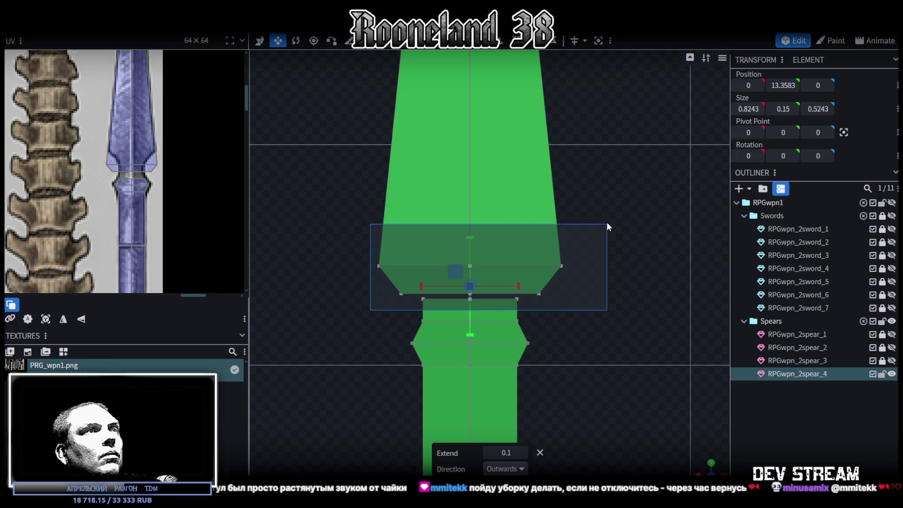
pyautogui.moveTo(473, 241); pyautogui.dragTo(472, 218)
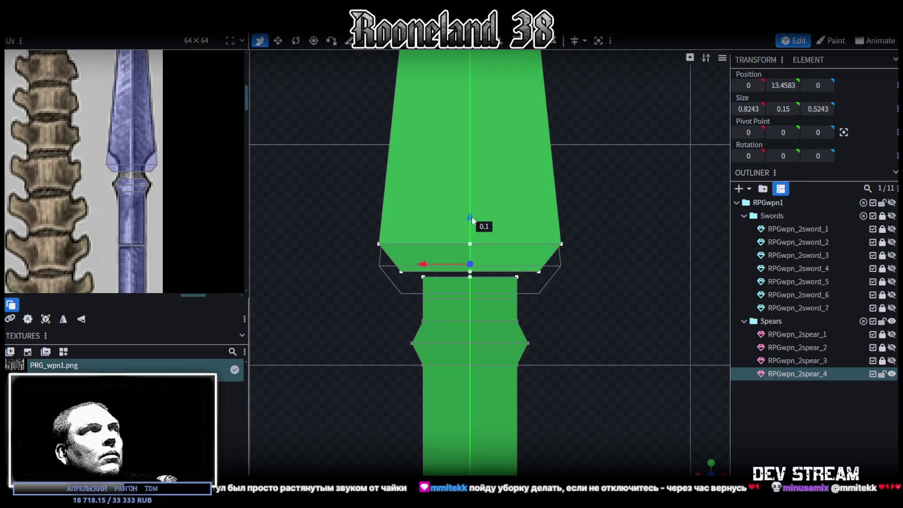
pyautogui.scroll(2, 439, 287)
pyautogui.scroll(1, 404, 279)
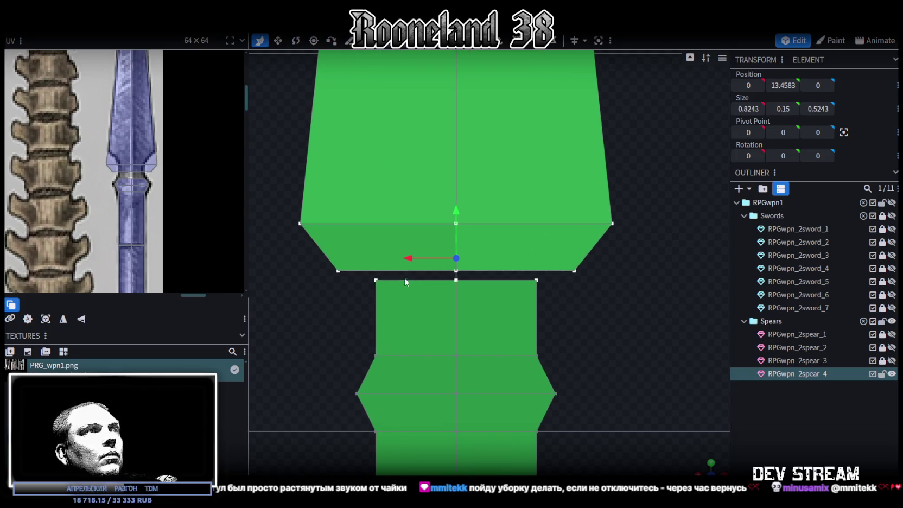
# Merge the left and right corner vertex pairs of the join
pyautogui.click(375, 281)
pyautogui.keyDown('shift'); pyautogui.click(337, 271); pyautogui.keyUp('shift')
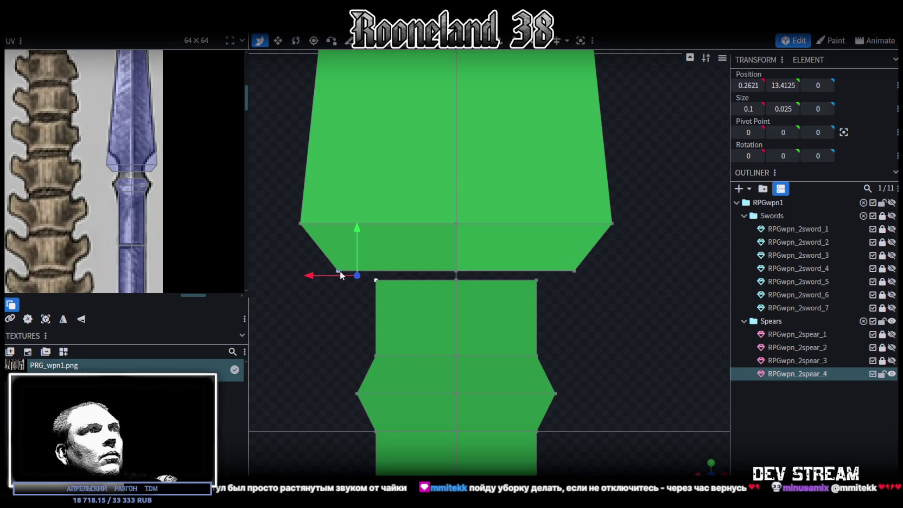
pyautogui.rightClick(338, 271)
pyautogui.click(483, 264)
pyautogui.click(537, 280)
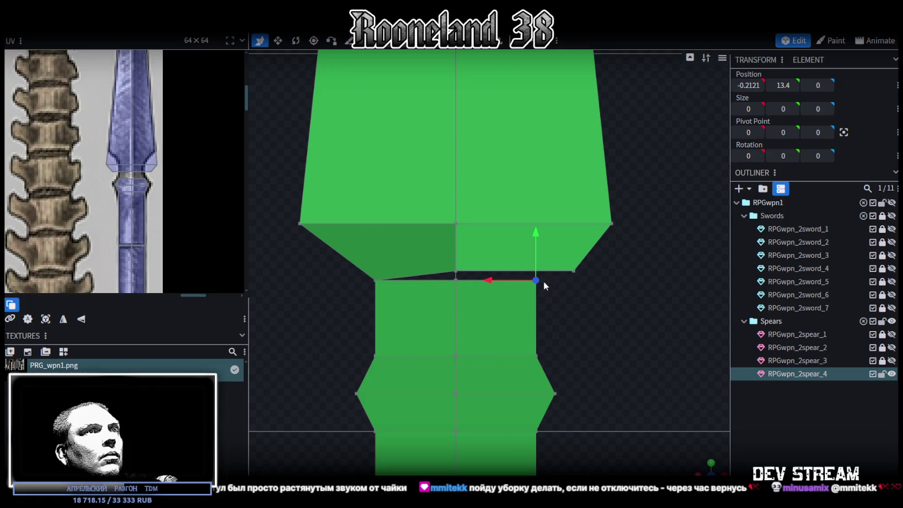
pyautogui.keyDown('shift'); pyautogui.click(574, 271); pyautogui.keyUp('shift')
pyautogui.rightClick(575, 271)
pyautogui.click(692, 263)
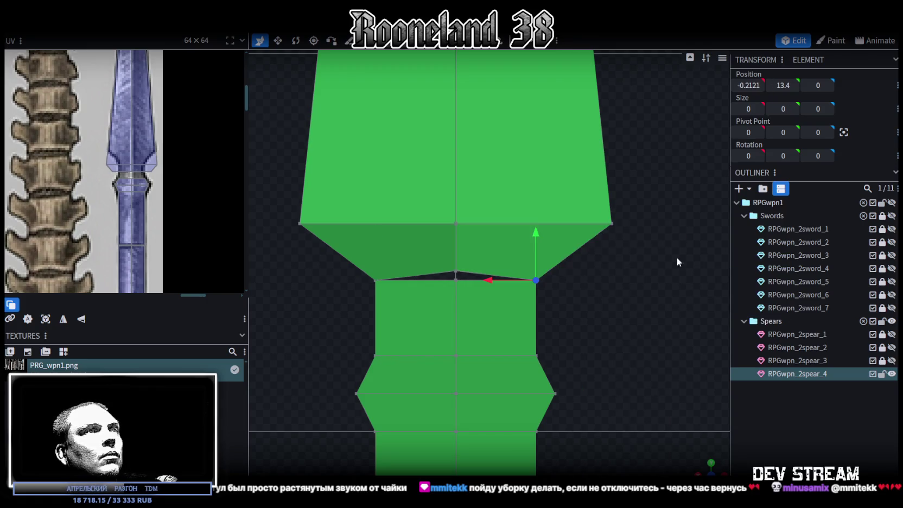
# Merge the remaining centre and edge vertices to close the gap into a tapered join
pyautogui.click(456, 279)
pyautogui.keyDown('shift'); pyautogui.click(460, 267); pyautogui.keyUp('shift')
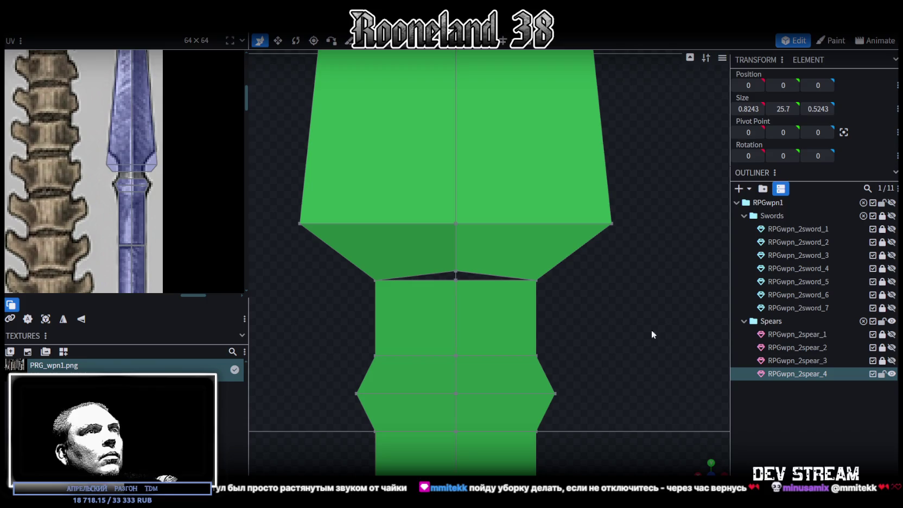
pyautogui.moveTo(695, 465); pyautogui.dragTo(563, 354)
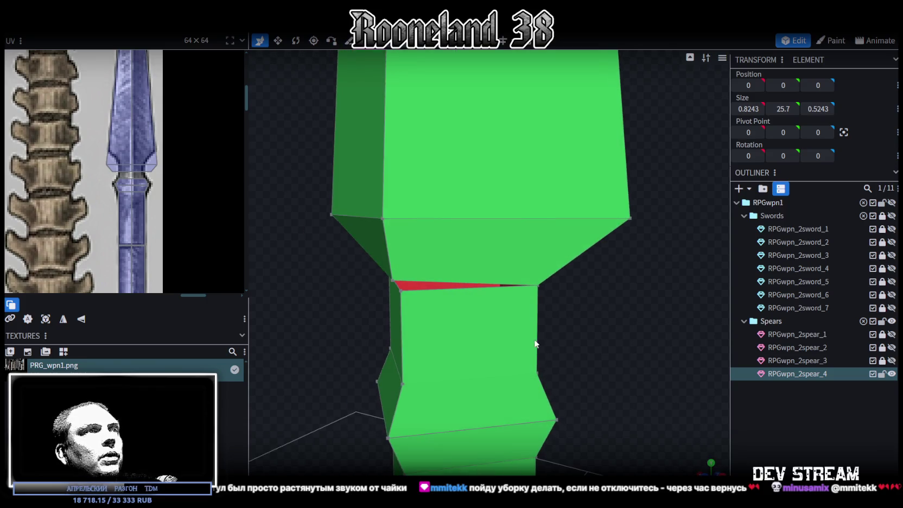
pyautogui.click(392, 281)
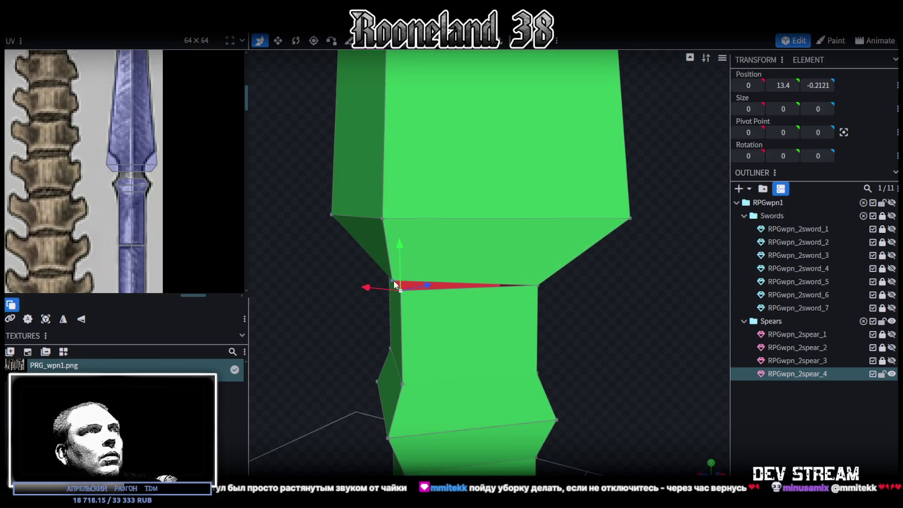
pyautogui.rightClick(393, 280)
pyautogui.click(543, 266)
pyautogui.moveTo(550, 276); pyautogui.dragTo(565, 310)
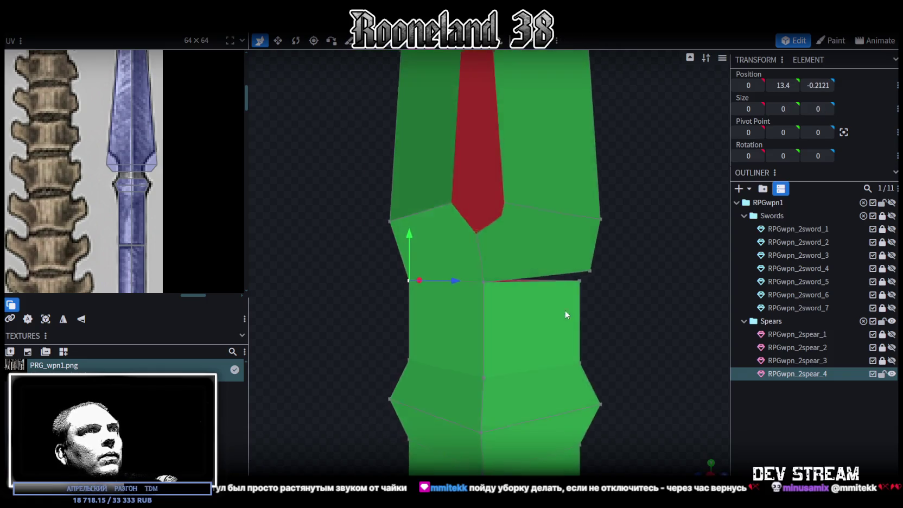
pyautogui.click(575, 279)
pyautogui.keyDown('shift'); pyautogui.click(582, 271); pyautogui.keyUp('shift')
pyautogui.rightClick(584, 274)
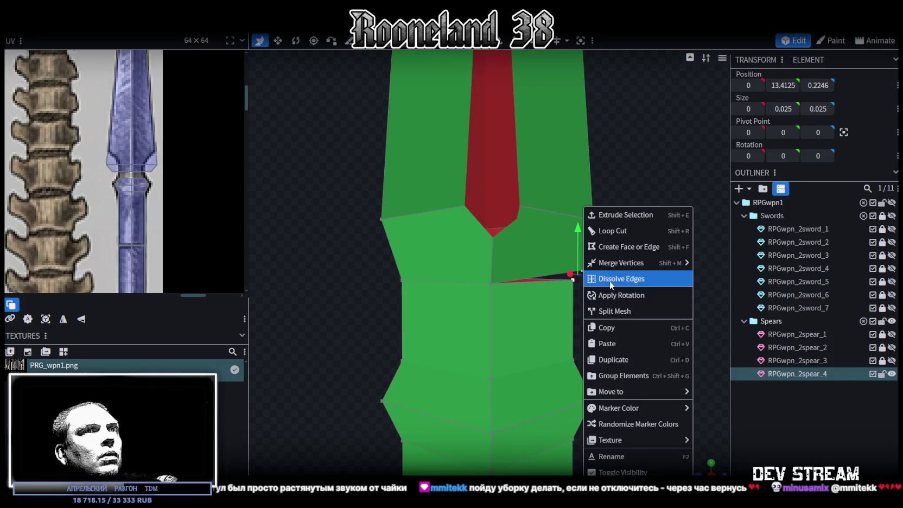
pyautogui.click(715, 262)
pyautogui.moveTo(629, 280)
pyautogui.mouseDown()
pyautogui.moveTo(659, 255)
pyautogui.moveTo(522, 48)
pyautogui.moveTo(524, 307)
pyautogui.moveTo(511, 378)
pyautogui.moveTo(670, 336)
pyautogui.moveTo(598, 324)
pyautogui.mouseUp()
# Select the spear's blade faces and view them in front orthographic
pyautogui.scroll(2, 592, 327)
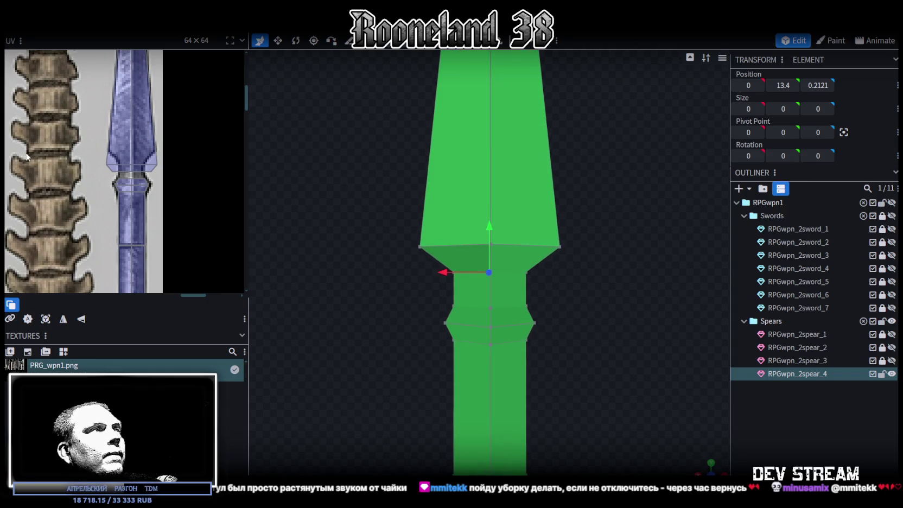
pyautogui.scroll(2, 24, 154)
pyautogui.scroll(1, 66, 163)
pyautogui.scroll(-1, 510, 174)
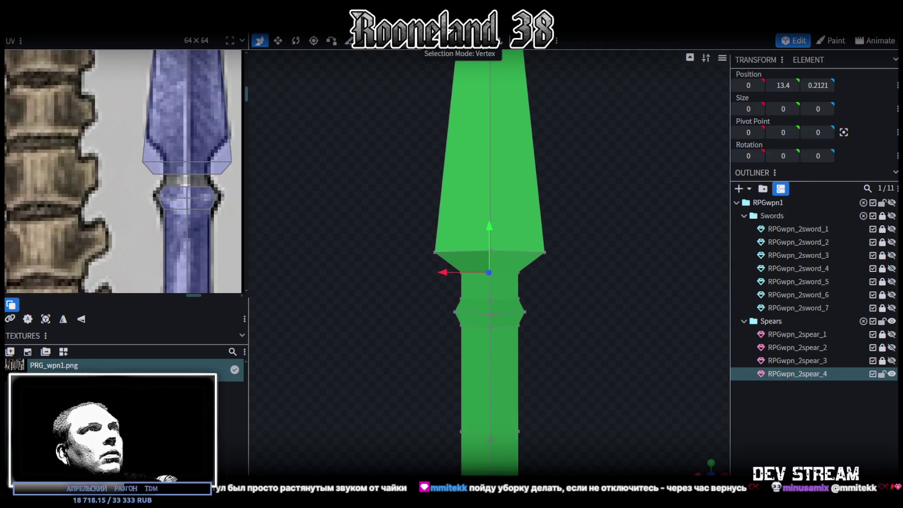
pyautogui.scroll(-2, 493, 322)
pyautogui.scroll(-2, 490, 359)
pyautogui.moveTo(398, 165)
pyautogui.mouseDown()
pyautogui.moveTo(506, 355)
pyautogui.moveTo(612, 400)
pyautogui.mouseUp()
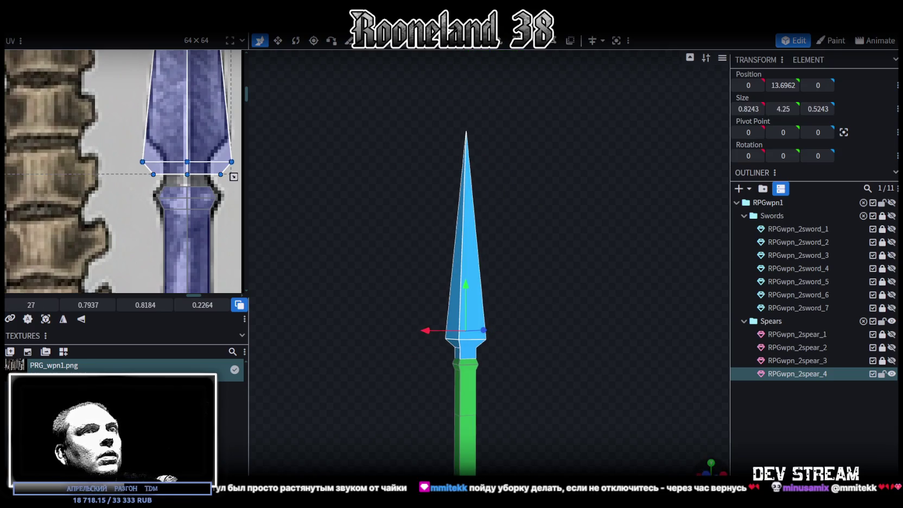
pyautogui.click(707, 472)
pyautogui.scroll(-1, 567, 428)
pyautogui.scroll(-2, 566, 428)
pyautogui.scroll(-1, 564, 435)
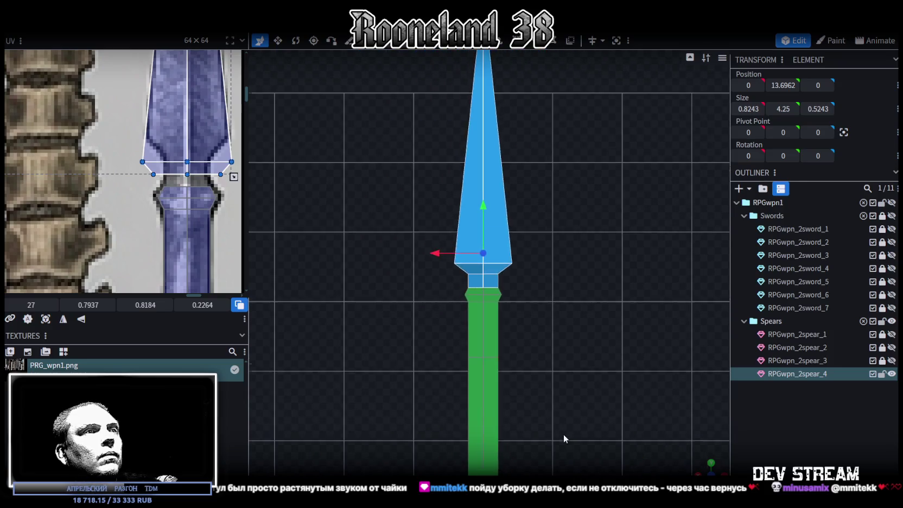
pyautogui.scroll(-3, 565, 439)
pyautogui.scroll(-1, 217, 210)
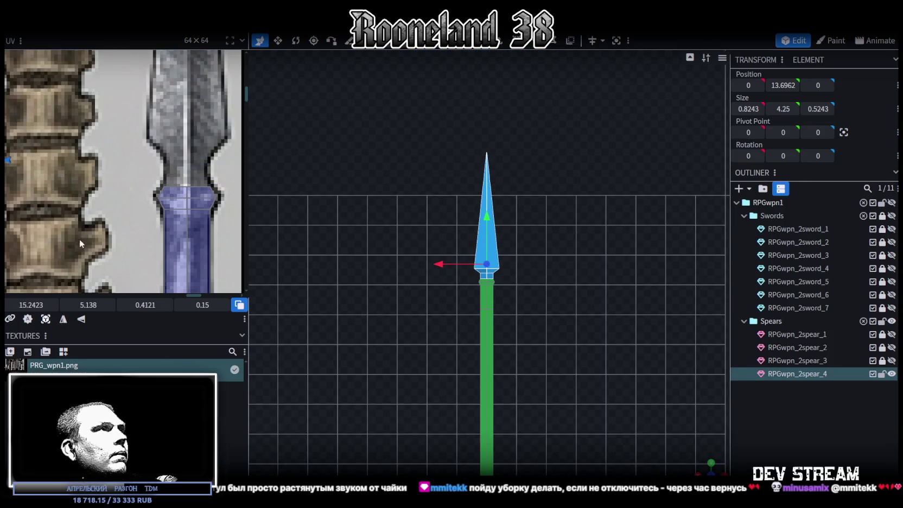
pyautogui.scroll(-2, 216, 211)
pyautogui.scroll(-2, 217, 211)
pyautogui.scroll(-2, 134, 192)
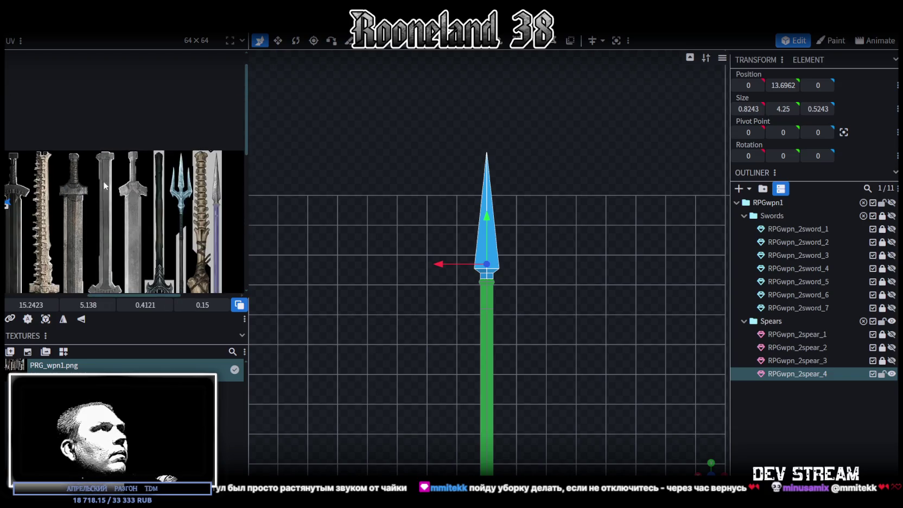
pyautogui.scroll(1, 54, 192)
# Move the blade's UV area onto the spear head in the texture and resize it to fit
pyautogui.moveTo(32, 190)
pyautogui.mouseDown()
pyautogui.moveTo(220, 198)
pyautogui.moveTo(54, 219)
pyautogui.mouseUp()
pyautogui.moveTo(48, 182)
pyautogui.mouseDown()
pyautogui.moveTo(84, 182)
pyautogui.moveTo(99, 138)
pyautogui.moveTo(132, 203)
pyautogui.mouseUp()
pyautogui.scroll(3, 84, 182)
pyautogui.scroll(2, 132, 203)
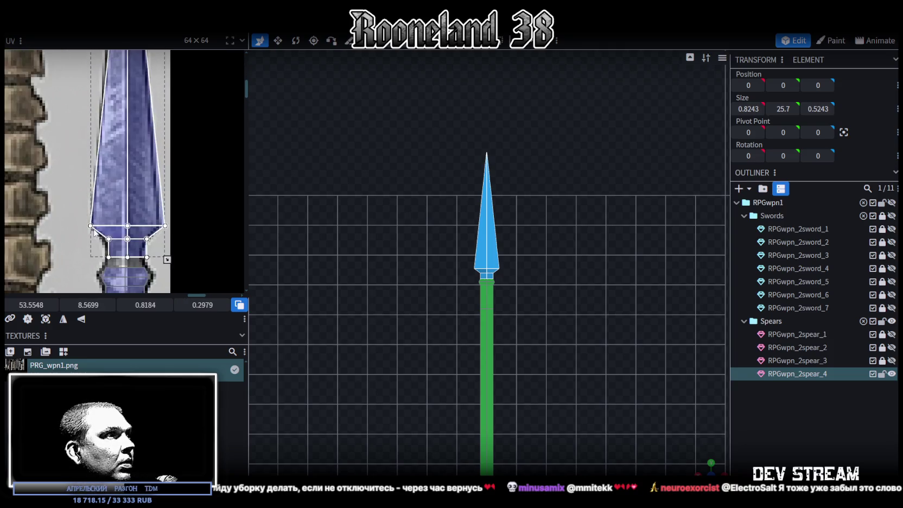
pyautogui.scroll(2, 116, 186)
pyautogui.scroll(1, 114, 196)
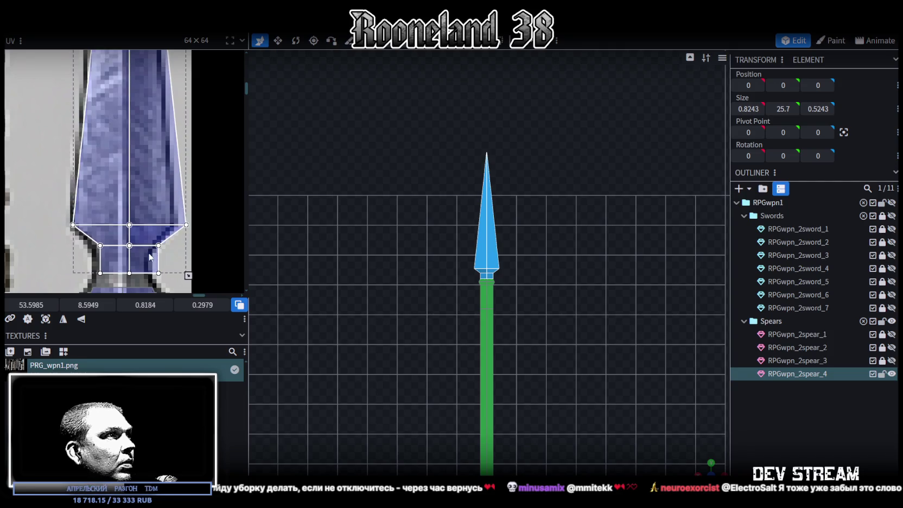
pyautogui.scroll(-1, 130, 208)
pyautogui.moveTo(181, 241); pyautogui.dragTo(164, 245)
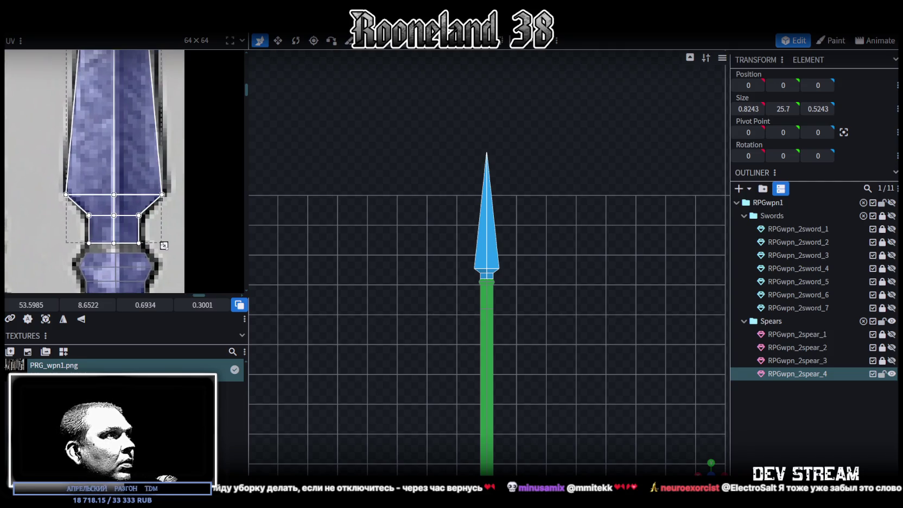
# Align the spear tip vertex's UV point onto the blade tip
pyautogui.scroll(2, 168, 249)
pyautogui.scroll(2, 172, 252)
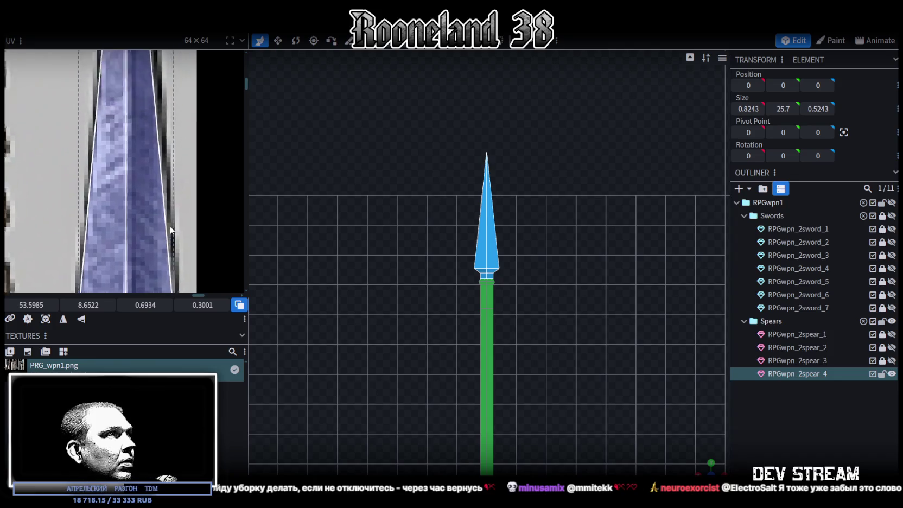
pyautogui.scroll(2, 167, 217)
pyautogui.scroll(2, 162, 181)
pyautogui.scroll(2, 162, 179)
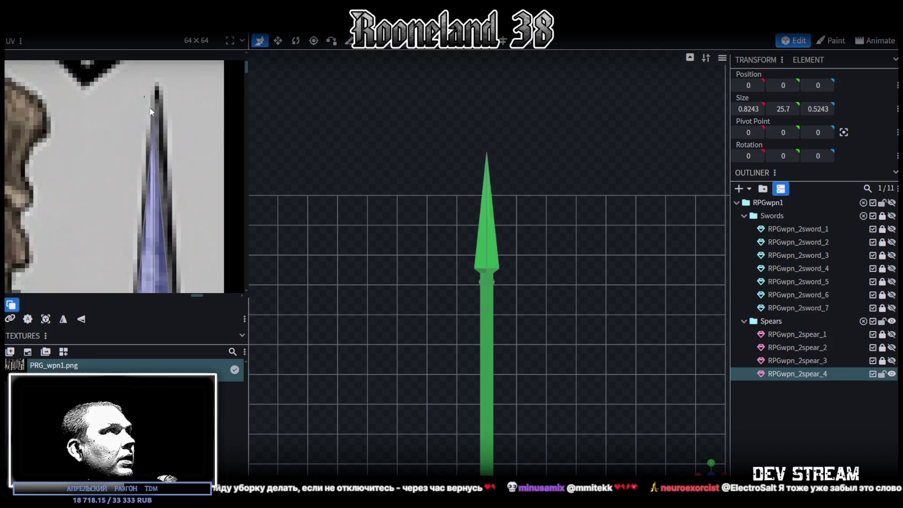
pyautogui.click(158, 121)
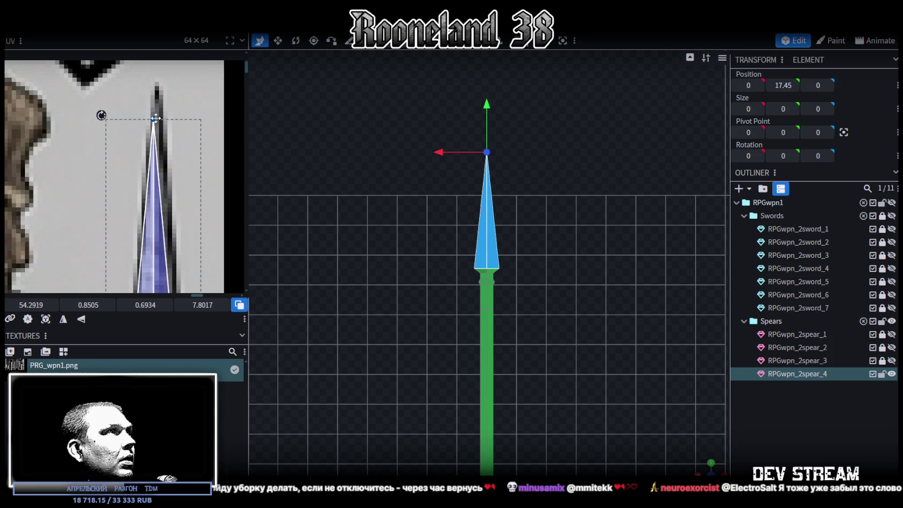
pyautogui.moveTo(154, 118); pyautogui.dragTo(157, 118)
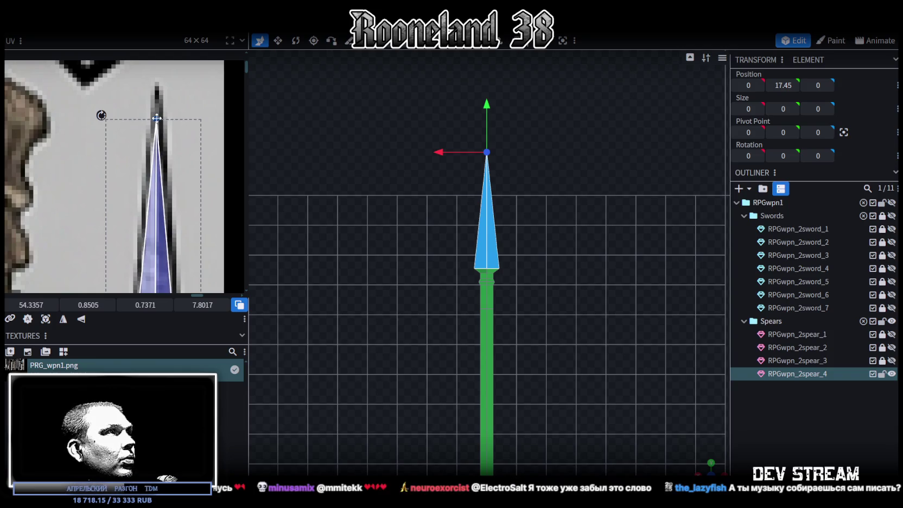
# Shift the blade-base vertex row at height 13.55 up onto the blade's widening shoulder
pyautogui.scroll(-2, 157, 118)
pyautogui.scroll(-2, 163, 141)
pyautogui.scroll(-2, 166, 158)
pyautogui.scroll(-2, 141, 194)
pyautogui.scroll(2, 139, 191)
pyautogui.moveTo(29, 159)
pyautogui.mouseDown()
pyautogui.moveTo(97, 183)
pyautogui.moveTo(239, 184)
pyautogui.moveTo(212, 203)
pyautogui.mouseUp()
pyautogui.scroll(1, 217, 185)
pyautogui.moveTo(89, 304); pyautogui.dragTo(81, 304)
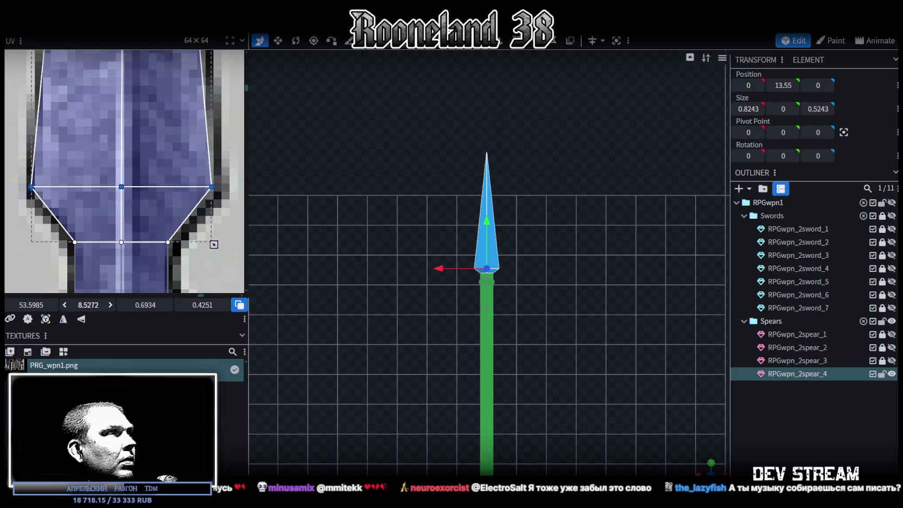
pyautogui.scroll(-3, 208, 149)
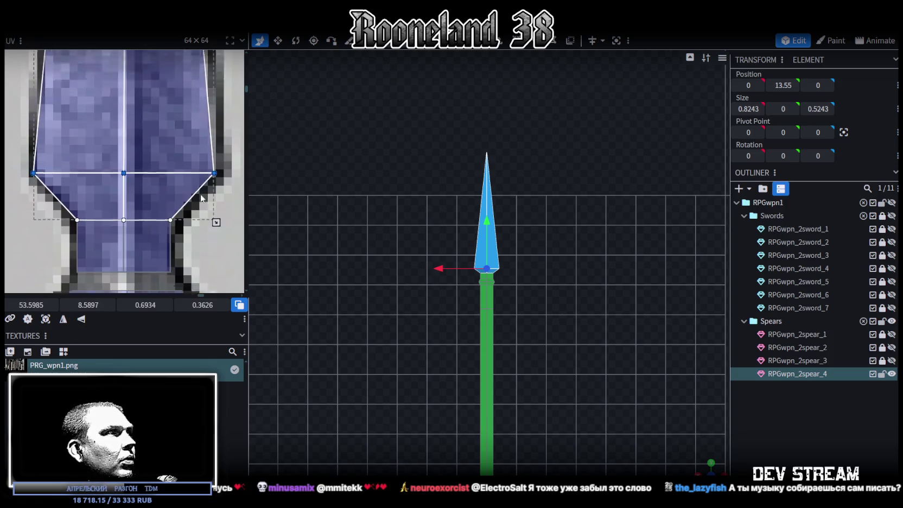
pyautogui.scroll(-2, 208, 149)
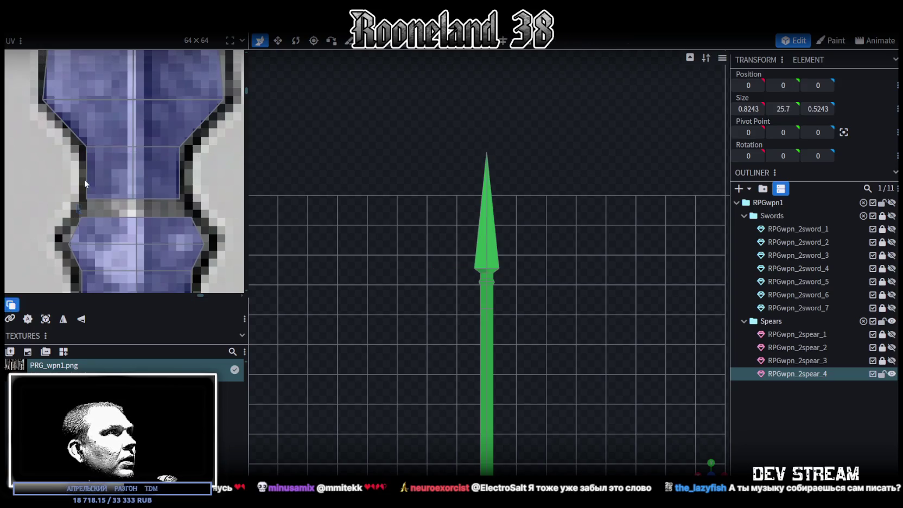
# Nudge the guard's left UV edge and extend the square face's UV box downward
pyautogui.click(92, 163)
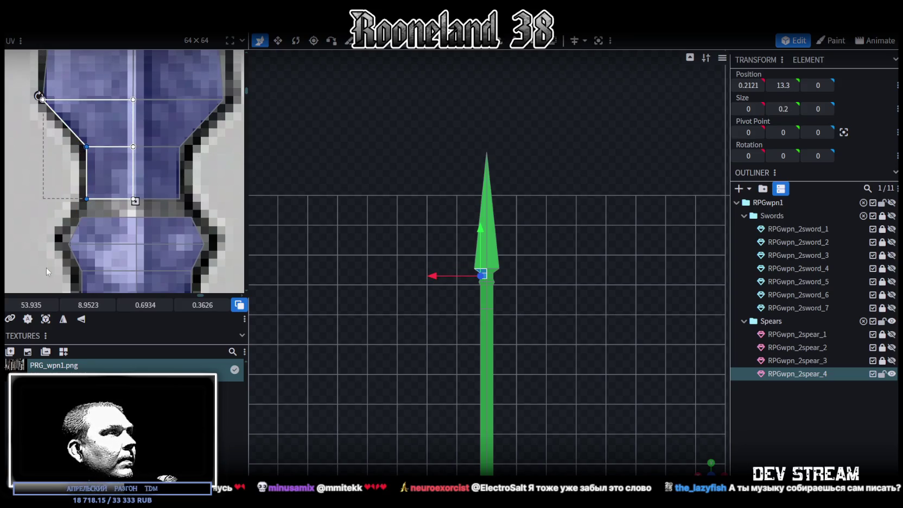
pyautogui.moveTo(31, 305); pyautogui.dragTo(27, 304)
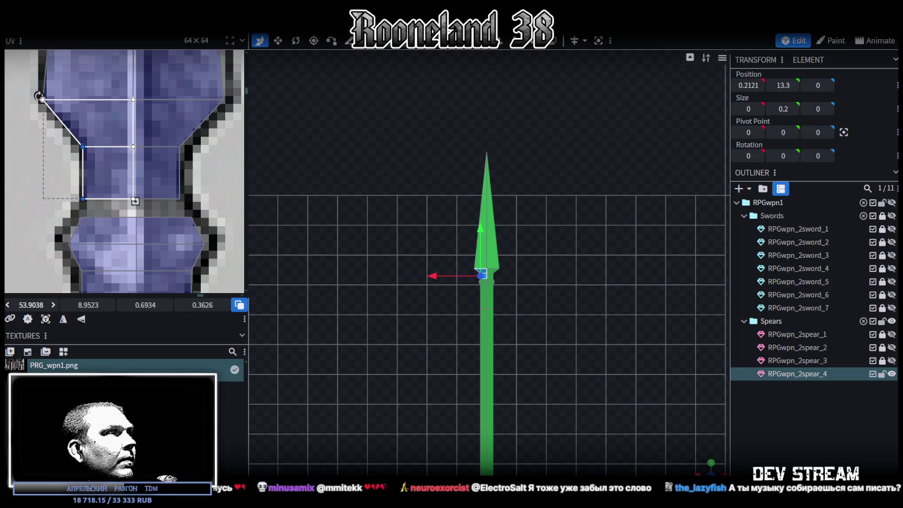
pyautogui.click(173, 174)
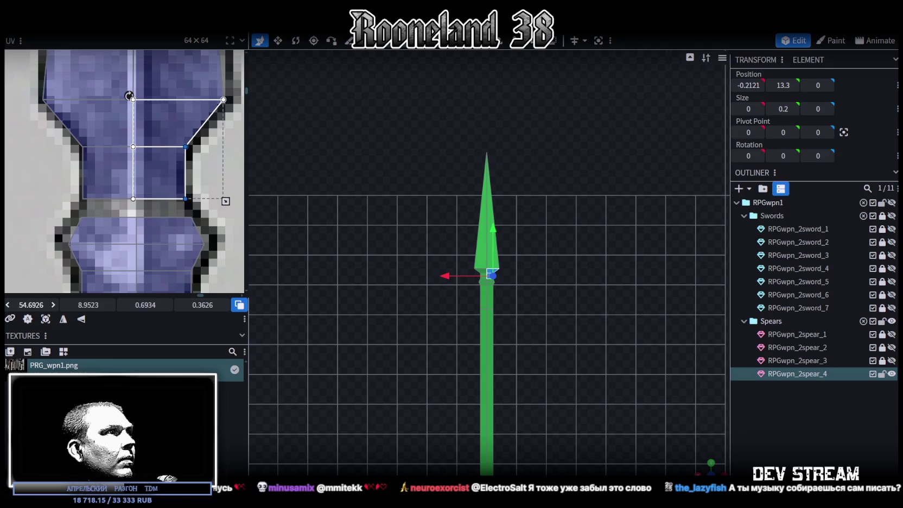
pyautogui.click(86, 199)
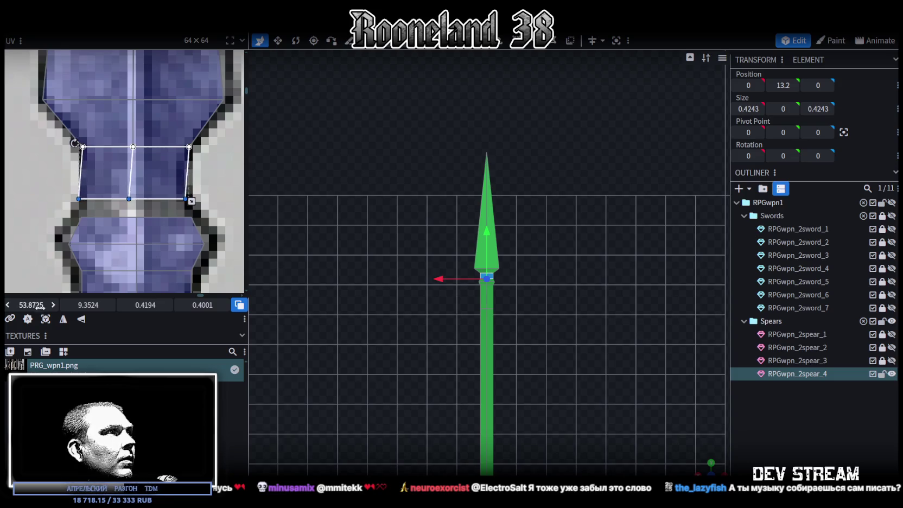
pyautogui.moveTo(88, 304); pyautogui.dragTo(112, 305)
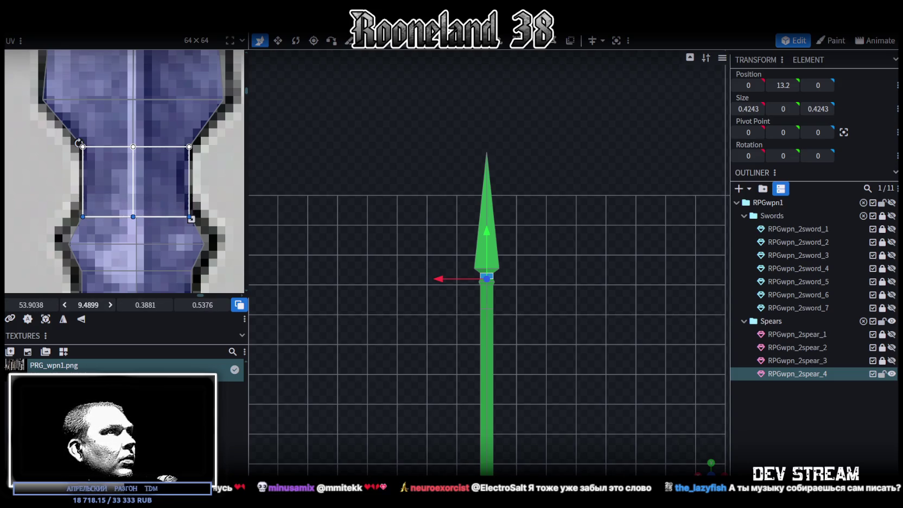
pyautogui.scroll(5, 547, 255)
pyautogui.scroll(4, 500, 303)
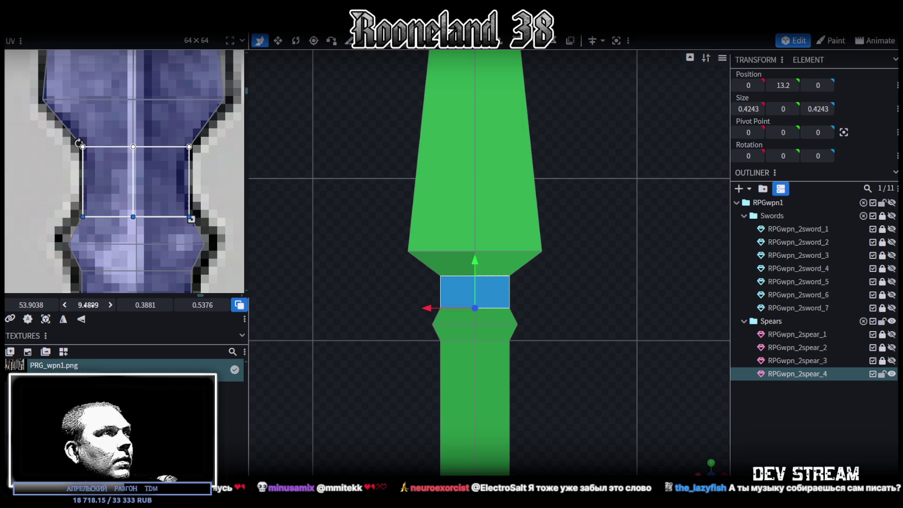
# Refine the neck and blade faces' UV heights, then show the grey stone texture
pyautogui.moveTo(87, 304); pyautogui.dragTo(70, 305)
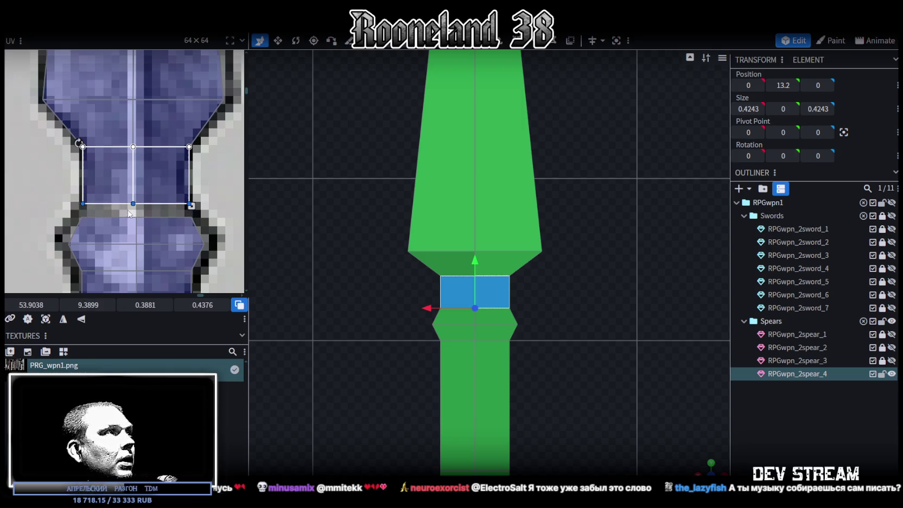
pyautogui.keyDown('shift'); pyautogui.click(141, 61); pyautogui.keyUp('shift')
pyautogui.moveTo(84, 304); pyautogui.dragTo(35, 305)
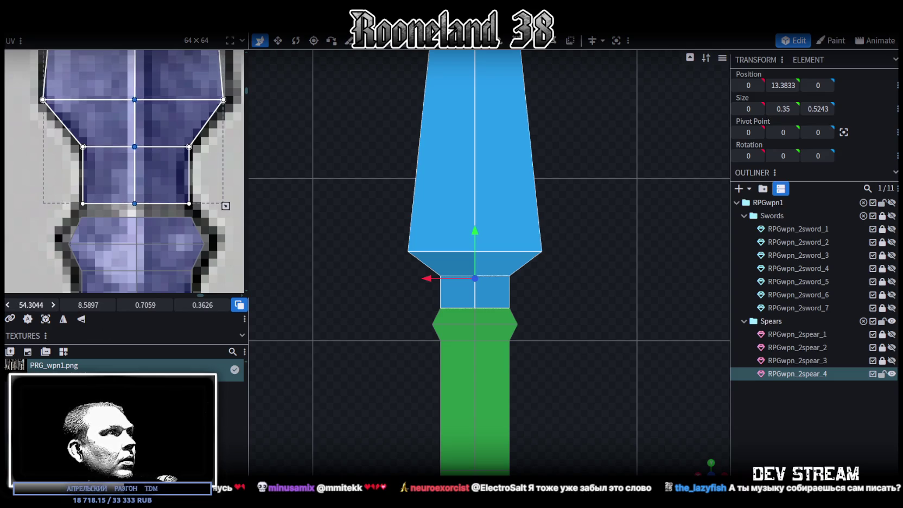
pyautogui.click(96, 201)
pyautogui.moveTo(89, 304); pyautogui.dragTo(95, 304)
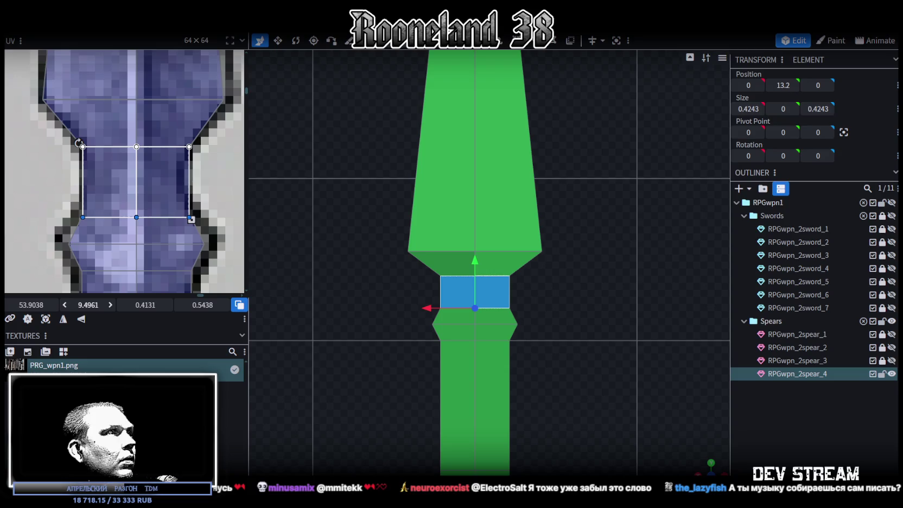
pyautogui.press('z')
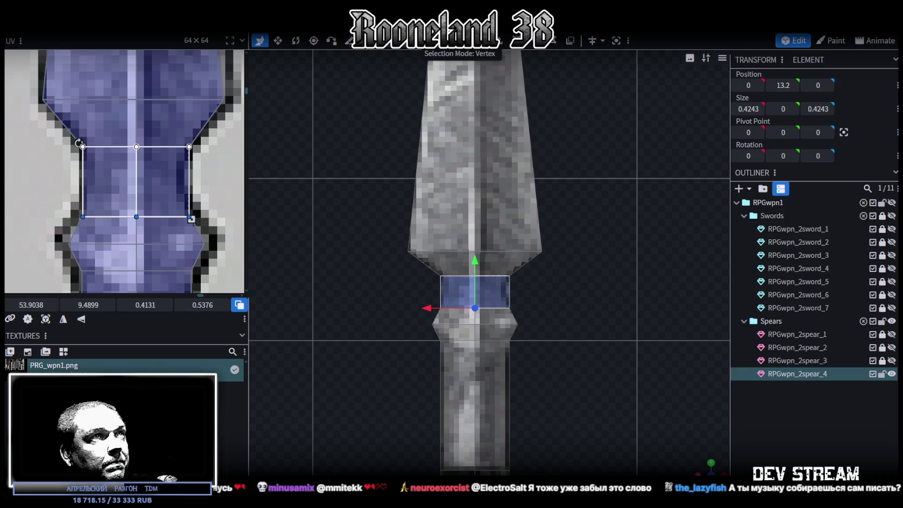
# Raise the blade-base vertices by 0.1 and inspect the spear
pyautogui.moveTo(376, 288); pyautogui.dragTo(617, 200)
pyautogui.scroll(-2, 551, 299)
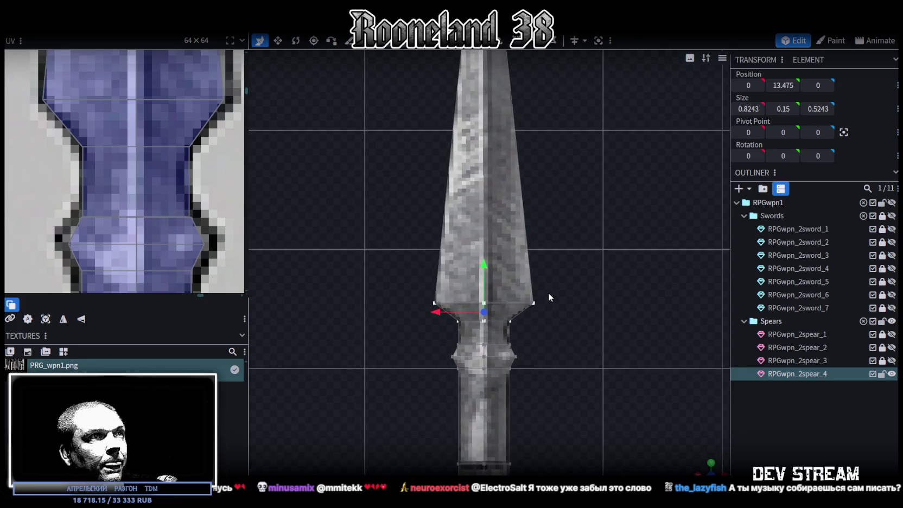
pyautogui.moveTo(484, 272); pyautogui.dragTo(498, 262)
pyautogui.scroll(-2, 547, 305)
pyautogui.moveTo(546, 305); pyautogui.dragTo(551, 315)
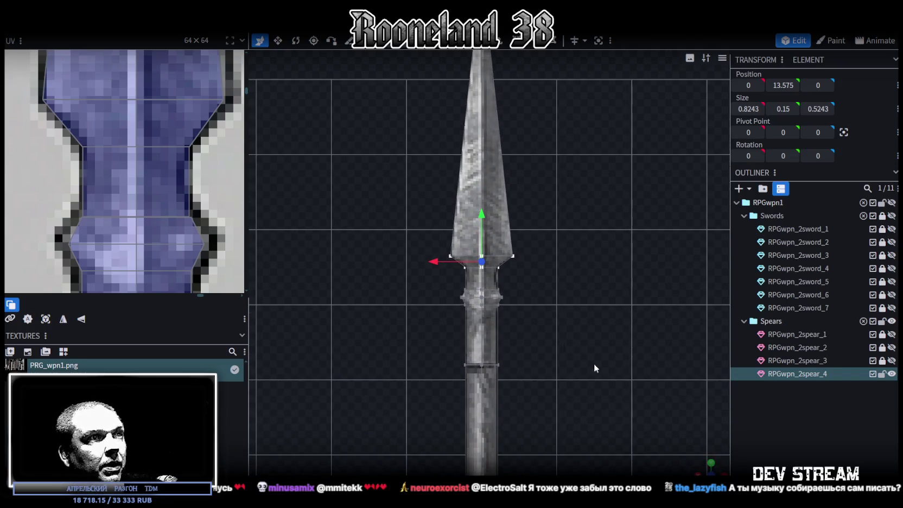
pyautogui.moveTo(705, 464)
pyautogui.mouseDown()
pyautogui.moveTo(398, 219)
pyautogui.moveTo(675, 251)
pyautogui.moveTo(479, 271)
pyautogui.moveTo(509, 368)
pyautogui.mouseUp()
pyautogui.scroll(-5, 509, 368)
pyautogui.moveTo(557, 342)
pyautogui.mouseDown()
pyautogui.moveTo(505, 355)
pyautogui.moveTo(557, 343)
pyautogui.moveTo(580, 305)
pyautogui.moveTo(471, 325)
pyautogui.moveTo(482, 343)
pyautogui.moveTo(483, 320)
pyautogui.moveTo(594, 324)
pyautogui.moveTo(570, 302)
pyautogui.moveTo(546, 325)
pyautogui.moveTo(435, 340)
pyautogui.moveTo(456, 323)
pyautogui.moveTo(540, 307)
pyautogui.moveTo(646, 309)
pyautogui.moveTo(573, 340)
pyautogui.moveTo(529, 323)
pyautogui.moveTo(478, 239)
pyautogui.mouseUp()
pyautogui.scroll(5, 644, 353)
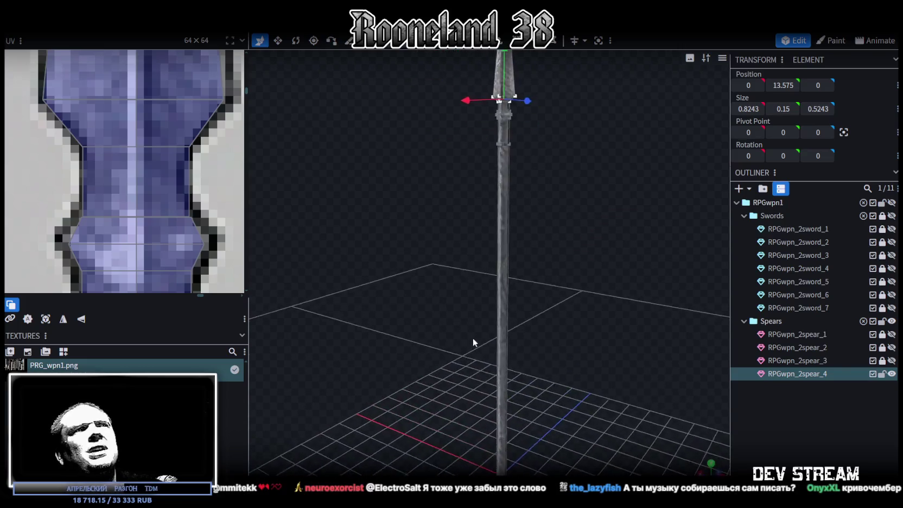
pyautogui.scroll(-3, 597, 348)
pyautogui.scroll(3, 565, 310)
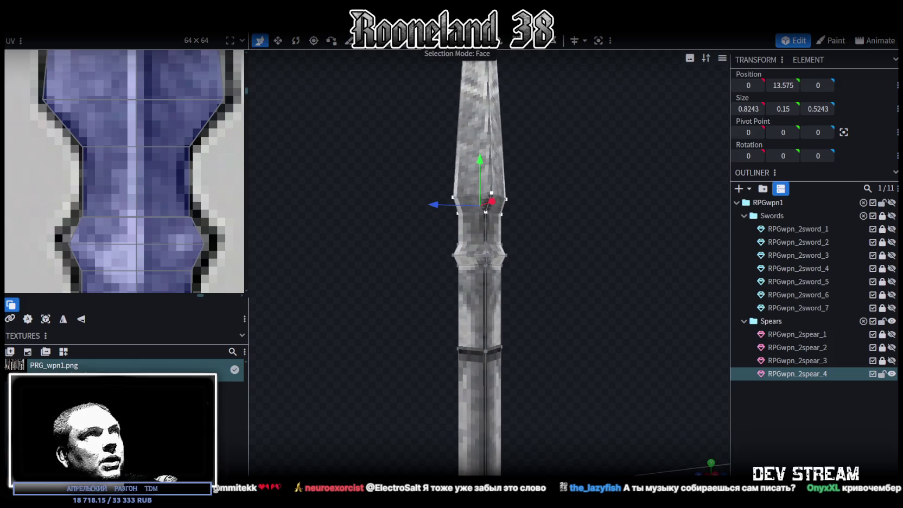
# Resize the neck segment to 0.3243×0.3×0.3243 so it slims between blade and shaft
pyautogui.click(477, 206)
pyautogui.click(474, 239)
pyautogui.moveTo(554, 228)
pyautogui.mouseDown()
pyautogui.moveTo(517, 288)
pyautogui.moveTo(533, 251)
pyautogui.moveTo(468, 292)
pyautogui.moveTo(530, 270)
pyautogui.moveTo(517, 290)
pyautogui.moveTo(544, 278)
pyautogui.moveTo(625, 306)
pyautogui.mouseUp()
pyautogui.press('s')
pyautogui.scroll(3, 626, 305)
pyautogui.moveTo(535, 266)
pyautogui.mouseDown()
pyautogui.moveTo(543, 274)
pyautogui.moveTo(500, 230)
pyautogui.mouseUp()
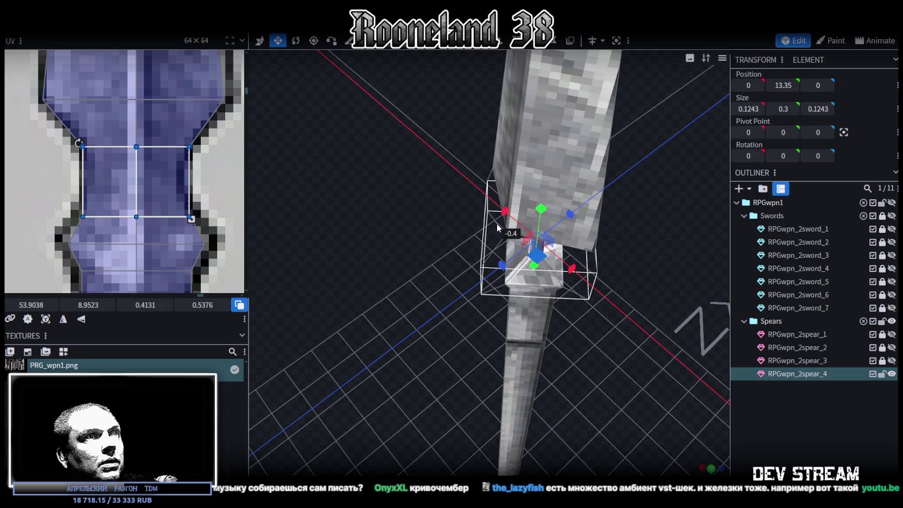
pyautogui.moveTo(500, 231); pyautogui.dragTo(463, 224)
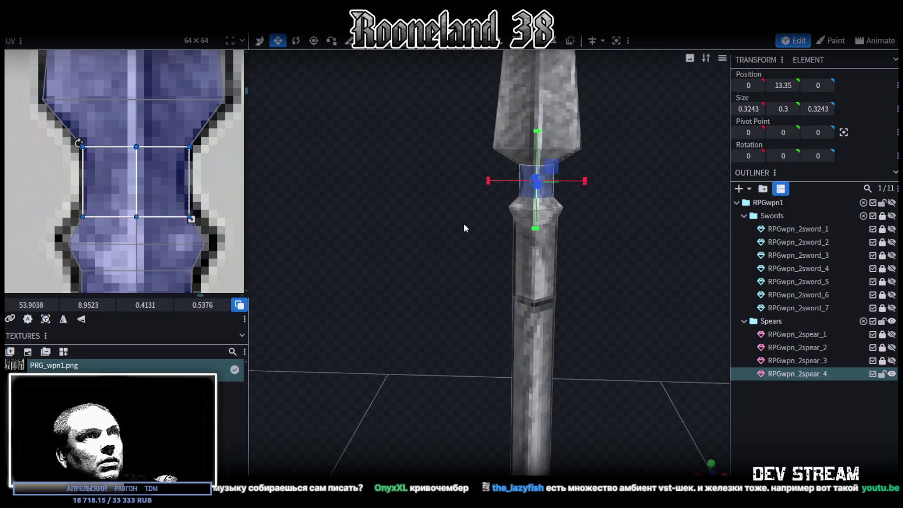
# Deselect everything and zoom out to view the whole stone-textured RPGwpn_2spear_4 spear
pyautogui.click(764, 427)
pyautogui.scroll(-3, 608, 349)
pyautogui.scroll(-3, 575, 343)
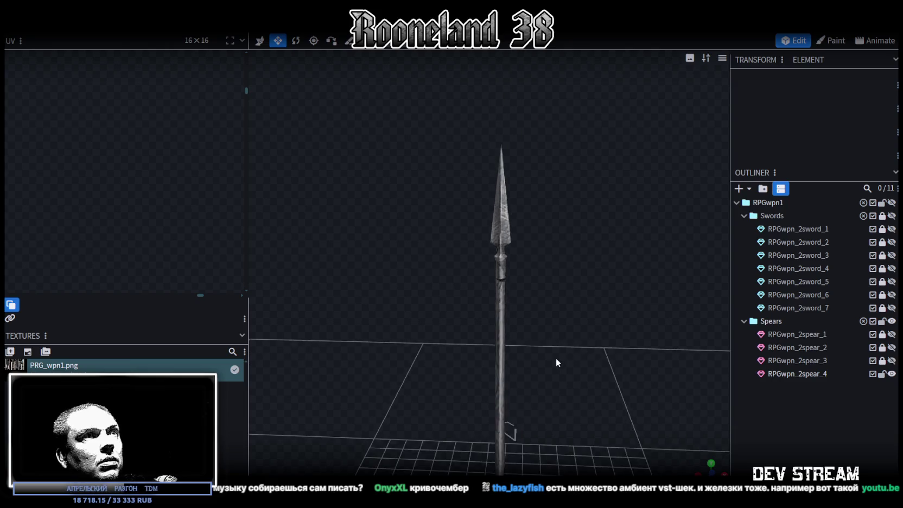
pyautogui.scroll(-3, 566, 339)
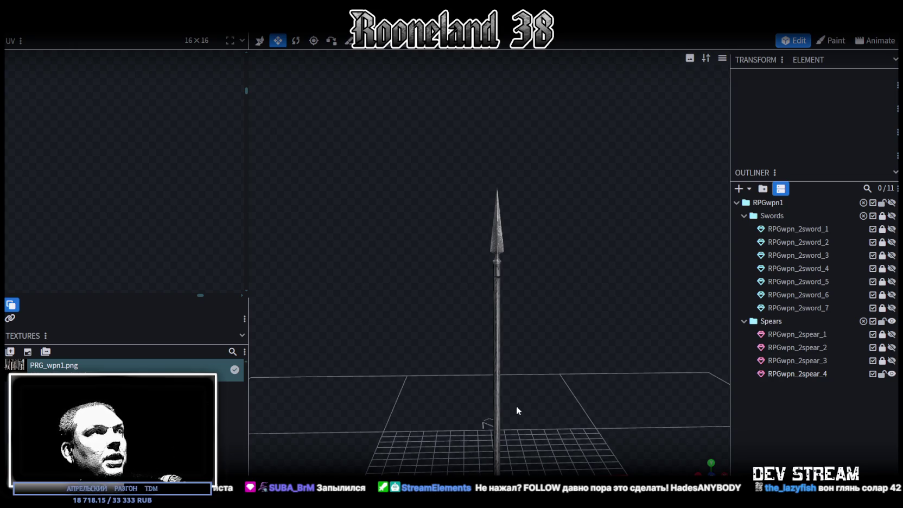
pyautogui.moveTo(543, 412); pyautogui.dragTo(563, 352)
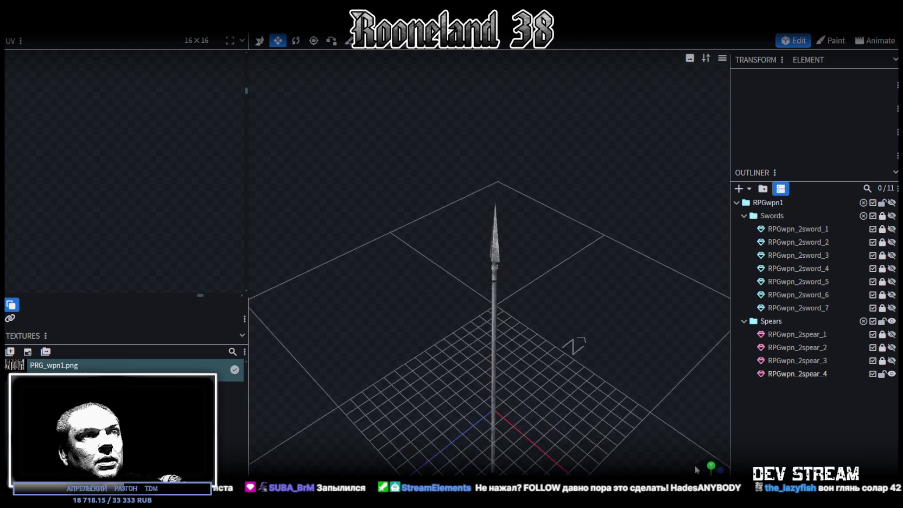
# Raise the small piece at the spear's bottom by 4.2 units up the shaft
pyautogui.moveTo(562, 352); pyautogui.dragTo(542, 343)
pyautogui.click(470, 351)
pyautogui.click(470, 350)
pyautogui.moveTo(576, 313)
pyautogui.mouseDown()
pyautogui.moveTo(540, 347)
pyautogui.moveTo(584, 318)
pyautogui.moveTo(575, 326)
pyautogui.mouseUp()
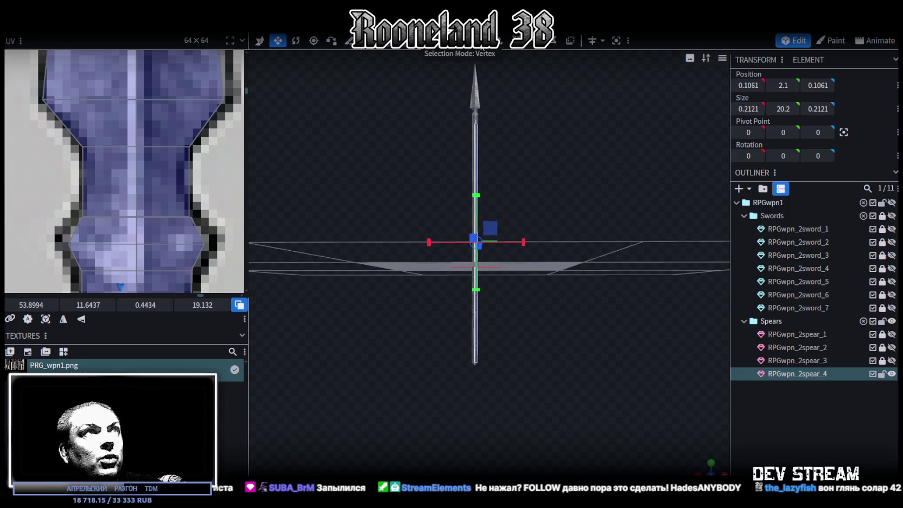
pyautogui.click(474, 363)
pyautogui.moveTo(542, 312); pyautogui.dragTo(532, 301)
pyautogui.press('v')
pyautogui.moveTo(478, 341)
pyautogui.mouseDown()
pyautogui.moveTo(481, 279)
pyautogui.moveTo(477, 342)
pyautogui.moveTo(479, 298)
pyautogui.moveTo(519, 328)
pyautogui.moveTo(544, 244)
pyautogui.moveTo(520, 282)
pyautogui.mouseUp()
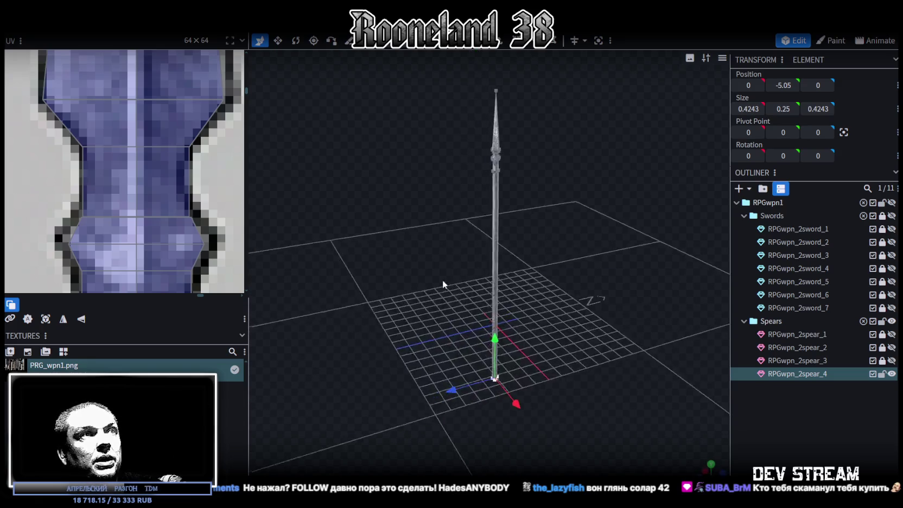
# Save the model as RPGweapon.bbmodel and inspect the upright spear
pyautogui.hotkey('ctrl', 's')
pyautogui.moveTo(710, 466); pyautogui.dragTo(673, 442)
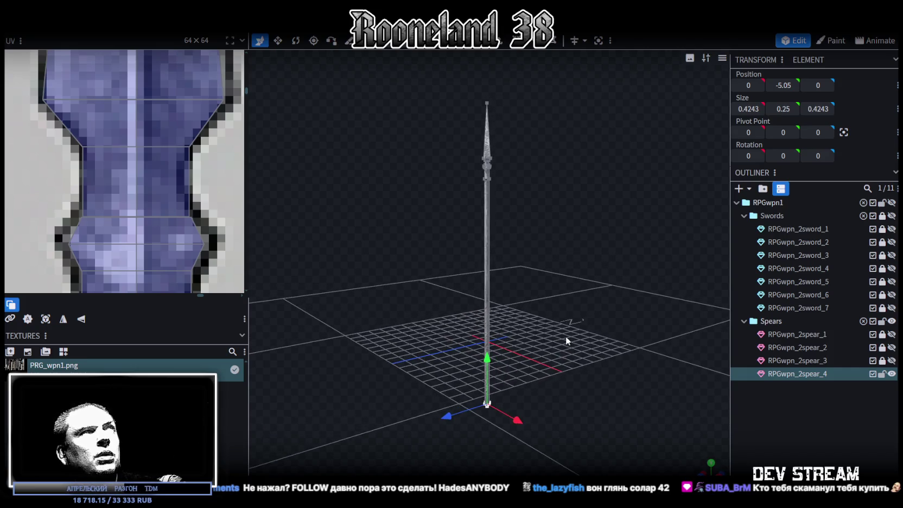
pyautogui.moveTo(534, 318); pyautogui.dragTo(434, 301)
pyautogui.scroll(3, 488, 299)
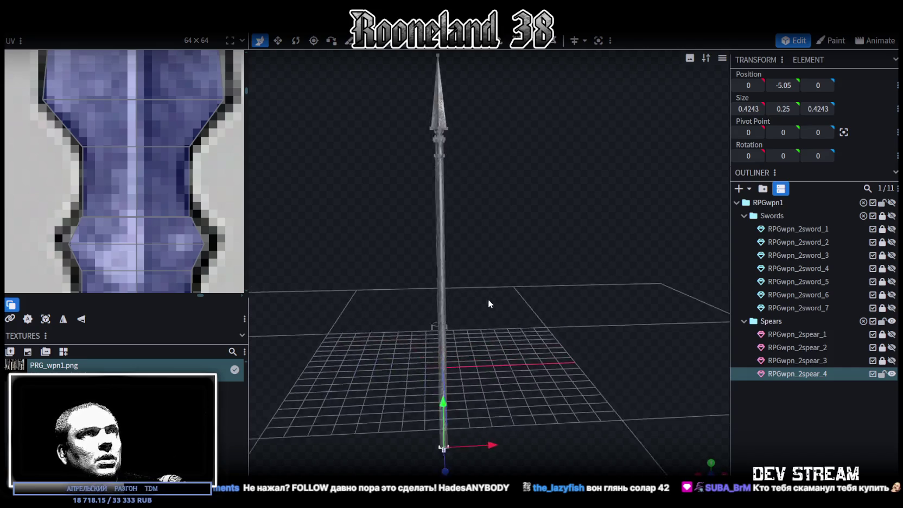
pyautogui.moveTo(527, 322)
pyautogui.mouseDown()
pyautogui.moveTo(552, 364)
pyautogui.moveTo(556, 343)
pyautogui.mouseUp()
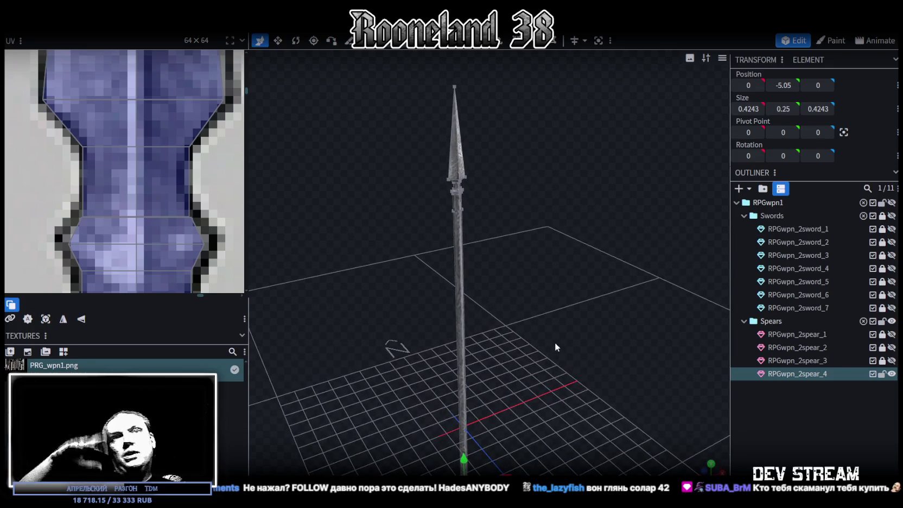
pyautogui.moveTo(555, 342)
pyautogui.mouseDown()
pyautogui.moveTo(528, 286)
pyautogui.moveTo(508, 268)
pyautogui.moveTo(619, 288)
pyautogui.moveTo(633, 308)
pyautogui.moveTo(671, 298)
pyautogui.moveTo(596, 296)
pyautogui.moveTo(492, 326)
pyautogui.moveTo(510, 356)
pyautogui.moveTo(473, 319)
pyautogui.moveTo(511, 328)
pyautogui.moveTo(392, 313)
pyautogui.moveTo(571, 322)
pyautogui.moveTo(582, 314)
pyautogui.moveTo(539, 356)
pyautogui.moveTo(547, 323)
pyautogui.mouseUp()
pyautogui.hotkey('ctrl', 's')
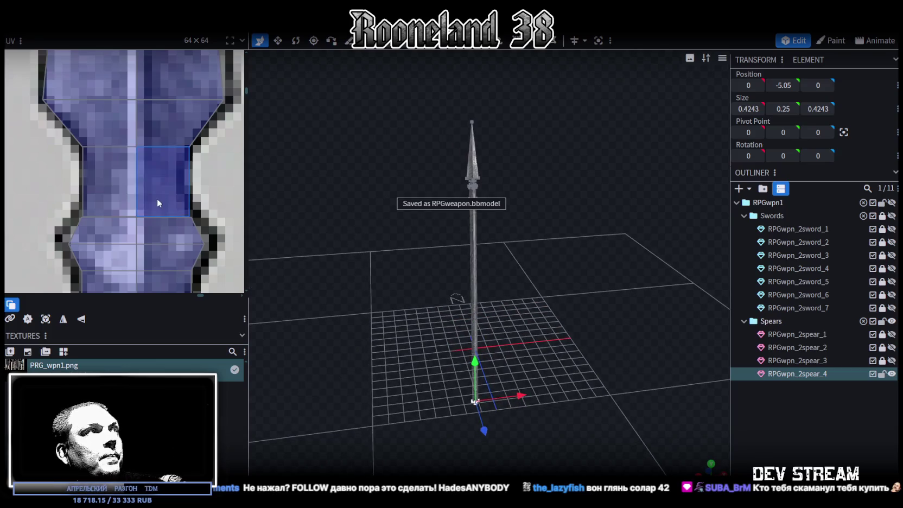
# Widen the UV panel, save the project again, and switch to the Photoshop weapon sheet
pyautogui.scroll(-5, 157, 198)
pyautogui.scroll(-1, 157, 198)
pyautogui.scroll(-1, 157, 198)
pyautogui.scroll(-2, 157, 198)
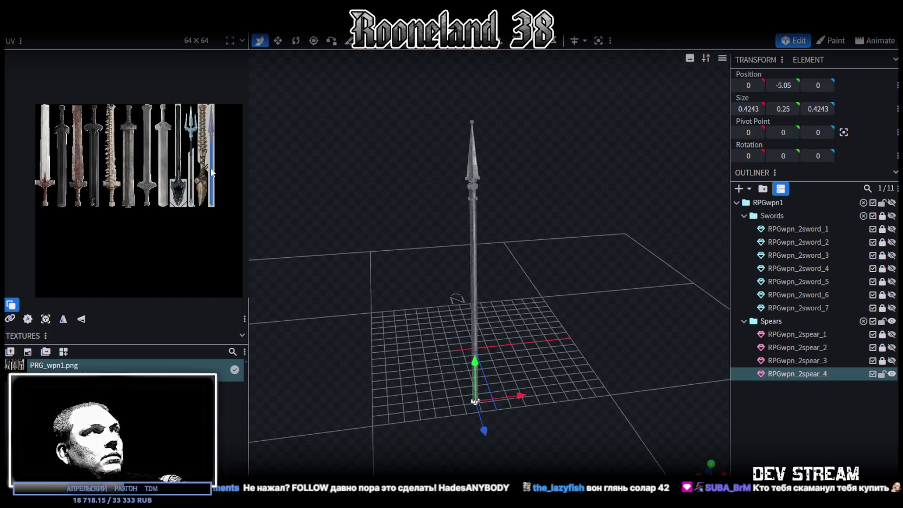
pyautogui.moveTo(250, 98); pyautogui.dragTo(374, 97)
pyautogui.scroll(2, 252, 198)
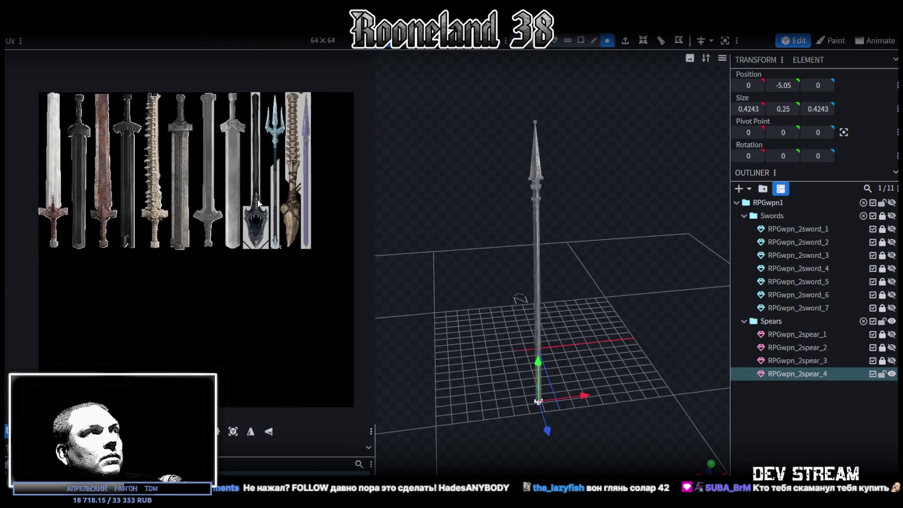
pyautogui.scroll(1, 252, 197)
pyautogui.hotkey('ctrl', 's')
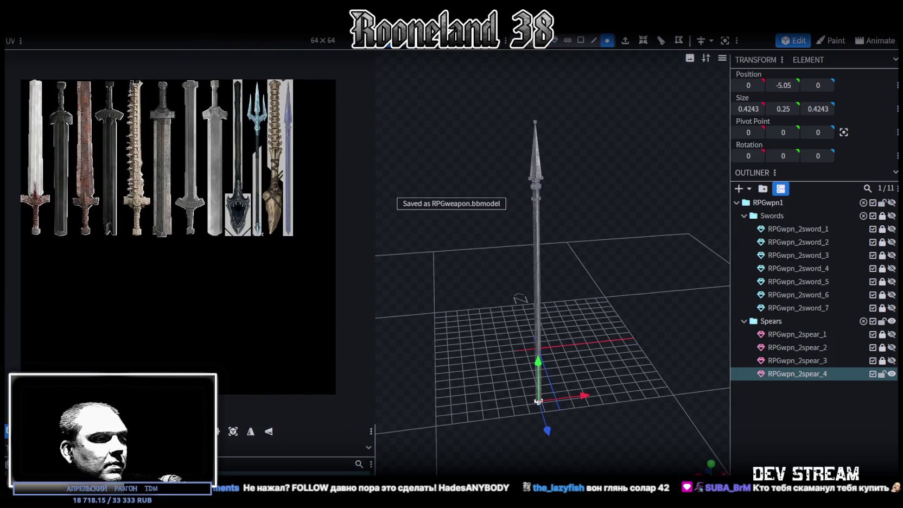
pyautogui.hotkey('alt', 'Tab')
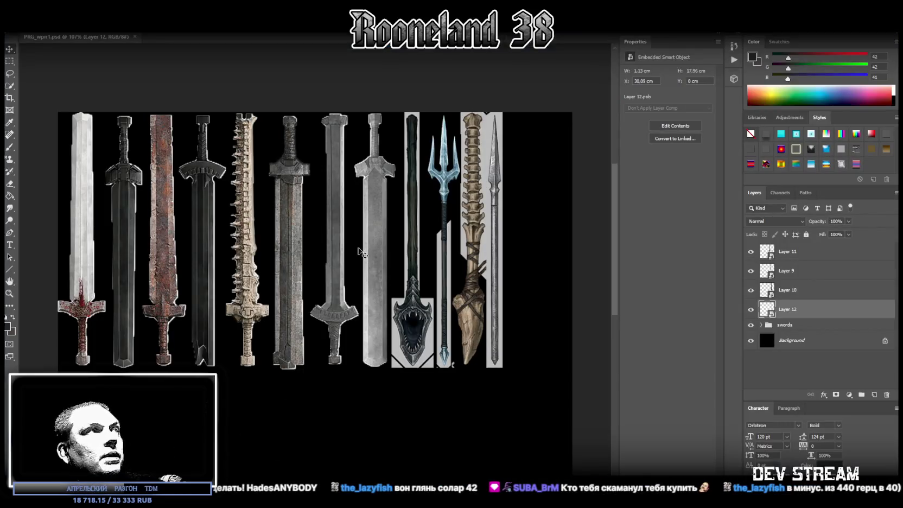
# Zoom the Photoshop canvas out to fit the sheet, then bring up the seven-axe reference image
pyautogui.click(10, 294)
pyautogui.moveTo(306, 335); pyautogui.dragTo(304, 368)
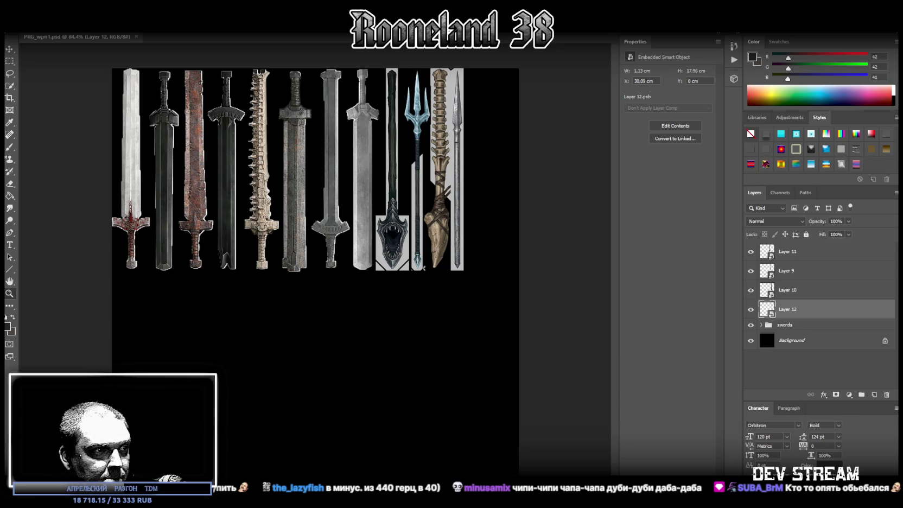
pyautogui.hotkey('alt', 'Tab')
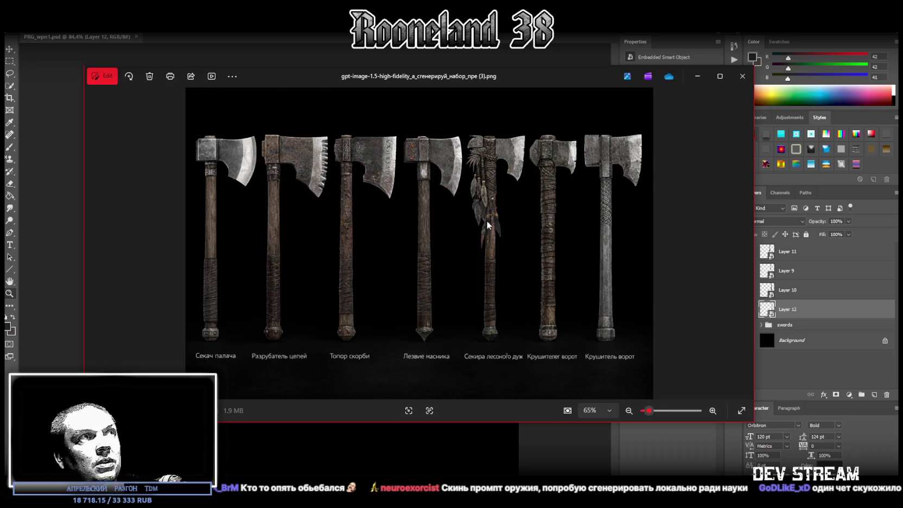
# Leave the axe reference viewer and return to Photoshop's PRG_wpn1.psd sheet
pyautogui.hotkey('alt', 'Tab')
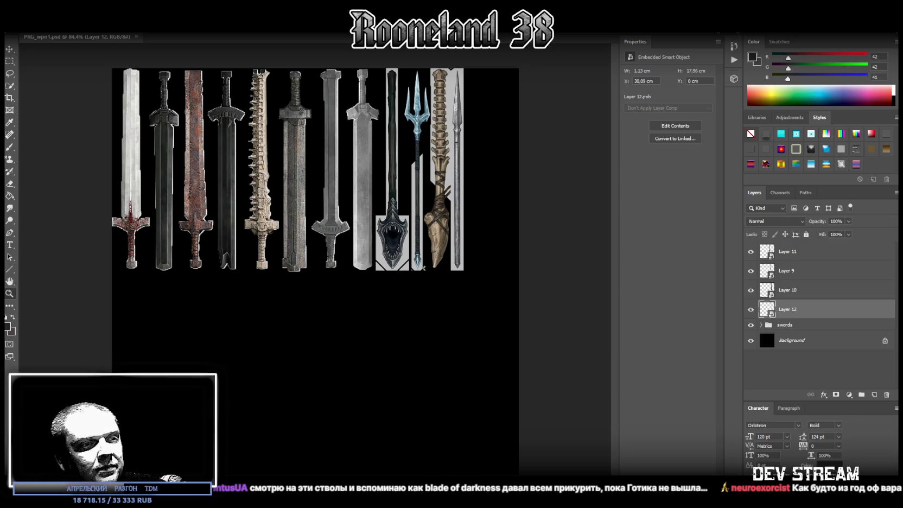
# Place the axe image below the swords, narrow it, and move its layer to the top
pyautogui.moveTo(374, 351); pyautogui.dragTo(356, 428)
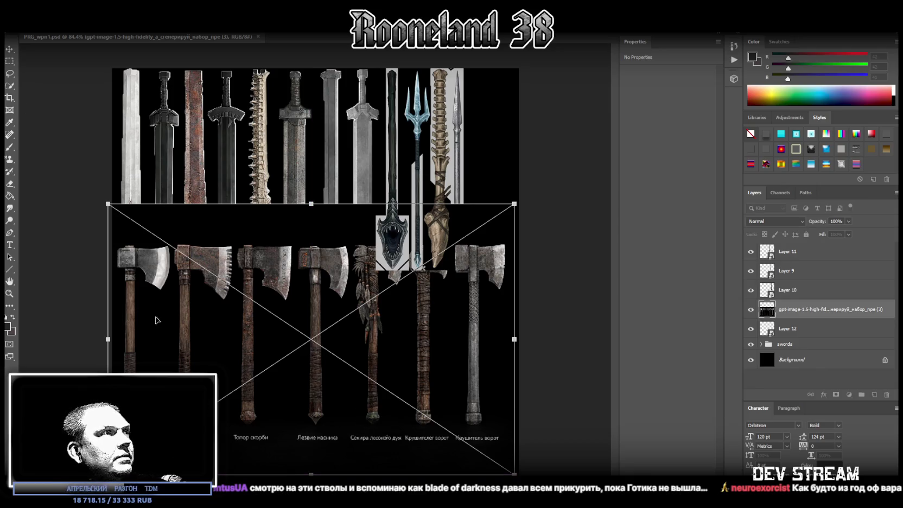
pyautogui.moveTo(108, 341); pyautogui.dragTo(112, 339)
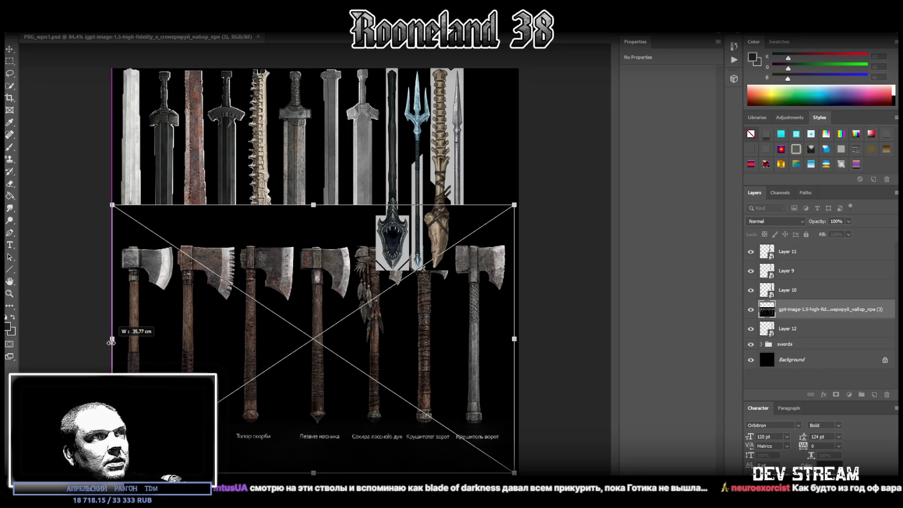
pyautogui.moveTo(824, 310)
pyautogui.mouseDown()
pyautogui.moveTo(828, 232)
pyautogui.moveTo(823, 244)
pyautogui.mouseUp()
pyautogui.click(823, 270)
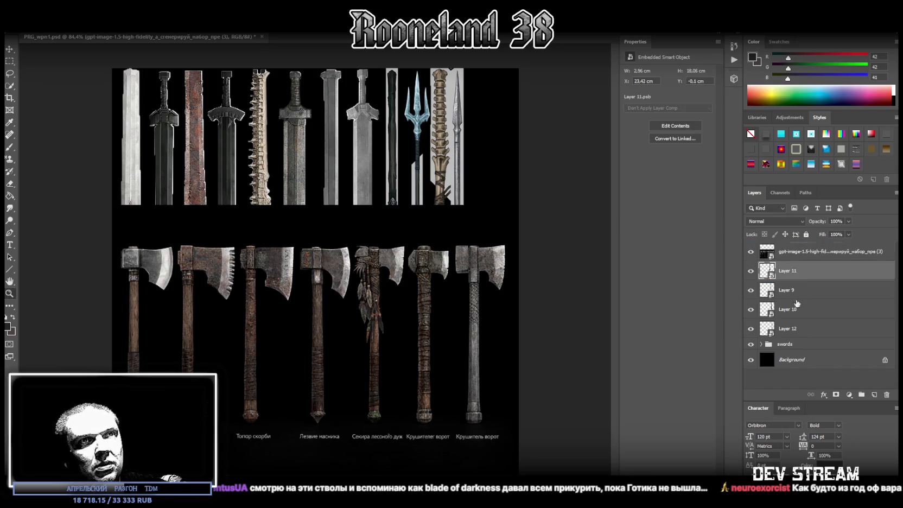
# Group Layers 11, 9, 10 and 12 into a group named 'spears', then reselect the axe layer
pyautogui.keyDown('shift'); pyautogui.click(820, 328); pyautogui.keyUp('shift')
pyautogui.click(862, 395)
pyautogui.doubleClick(793, 268)
pyautogui.write('spears')
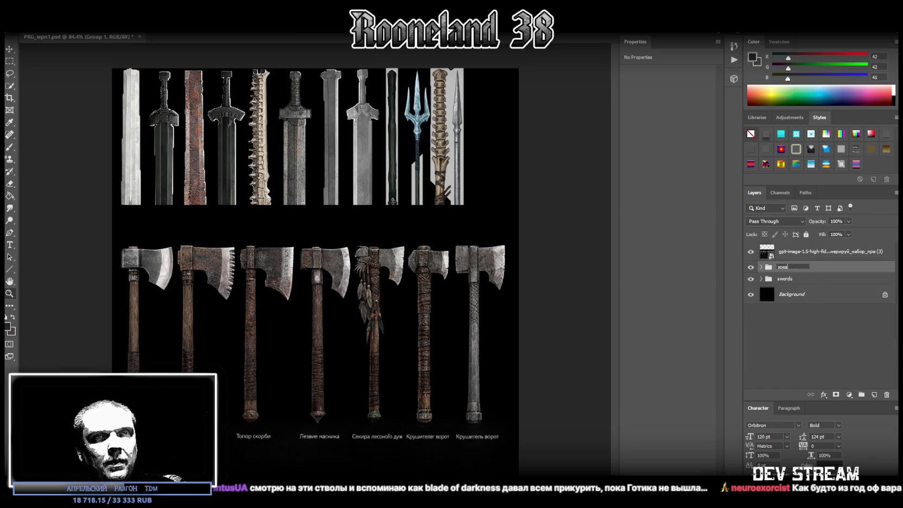
pyautogui.press('Return')
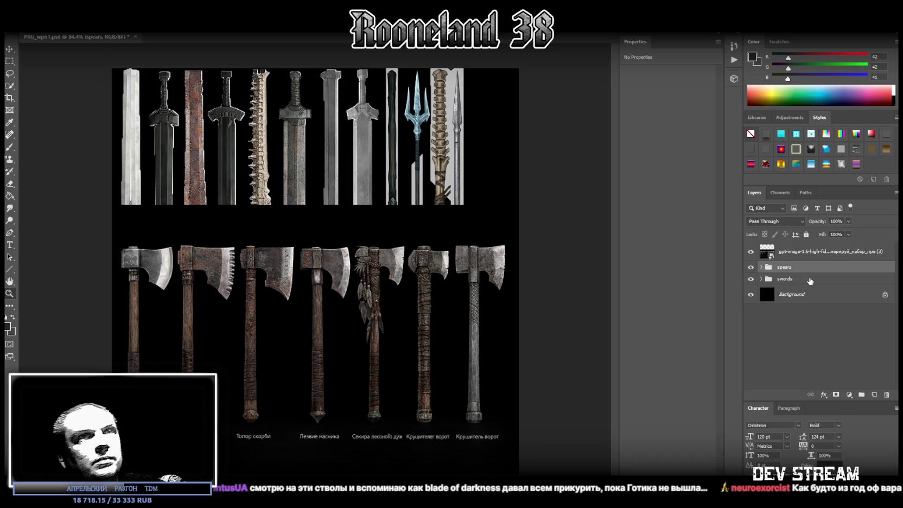
pyautogui.click(814, 255)
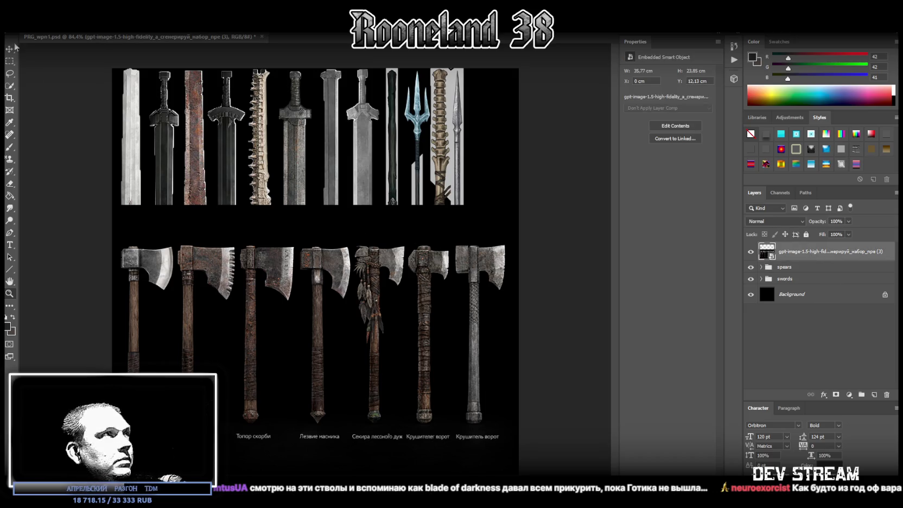
pyautogui.click(10, 61)
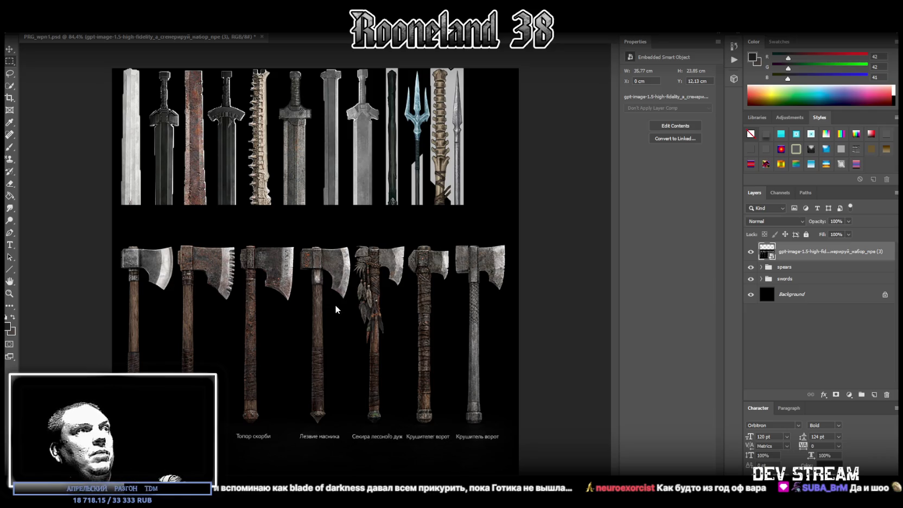
# Copy the fourth lower-row axe onto its own layer and move it to the top-left row
pyautogui.click(9, 62)
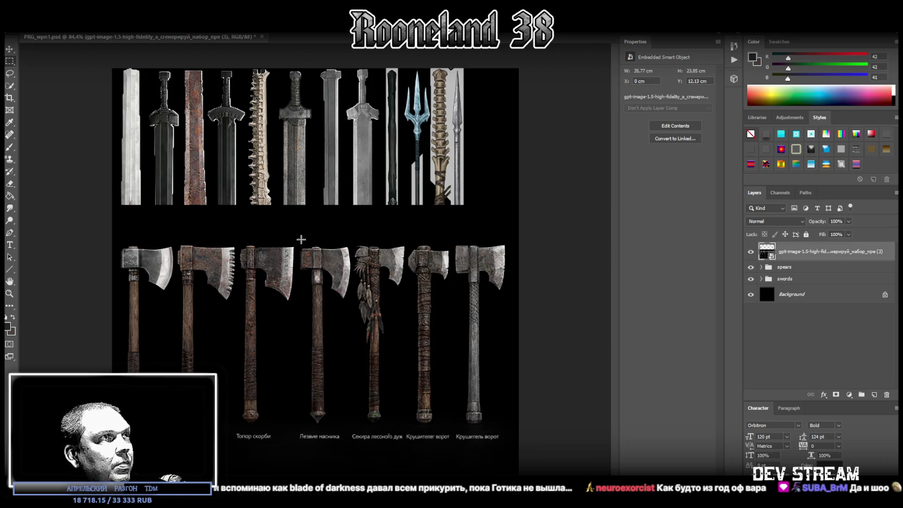
pyautogui.moveTo(297, 240); pyautogui.dragTo(351, 426)
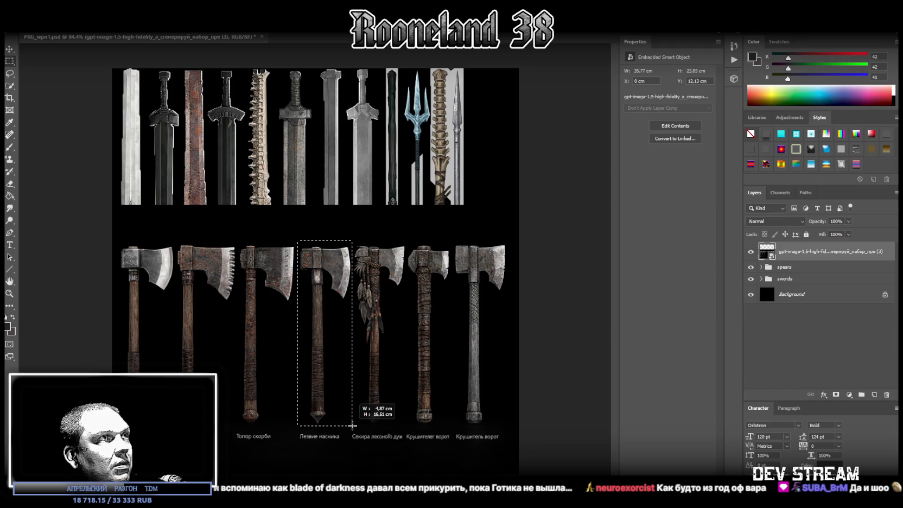
pyautogui.moveTo(351, 426); pyautogui.dragTo(353, 426)
pyautogui.moveTo(291, 218); pyautogui.dragTo(354, 244)
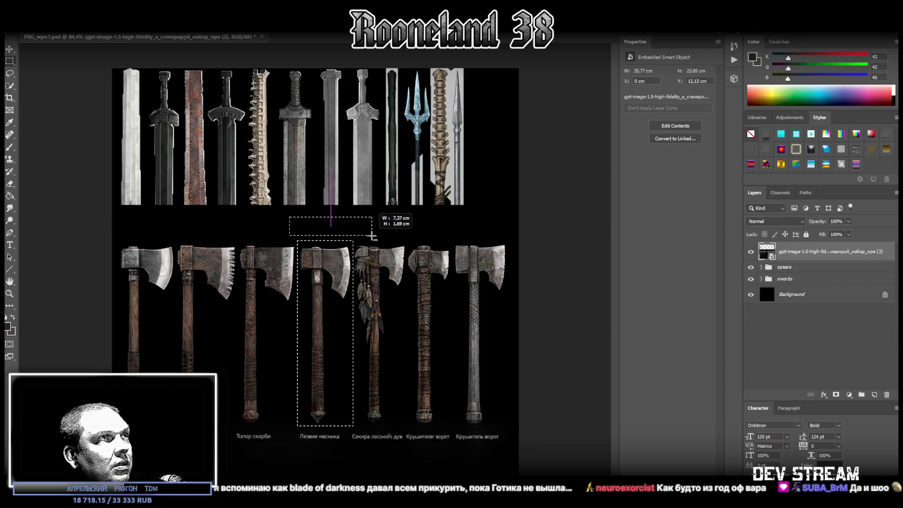
pyautogui.moveTo(358, 427); pyautogui.dragTo(329, 301)
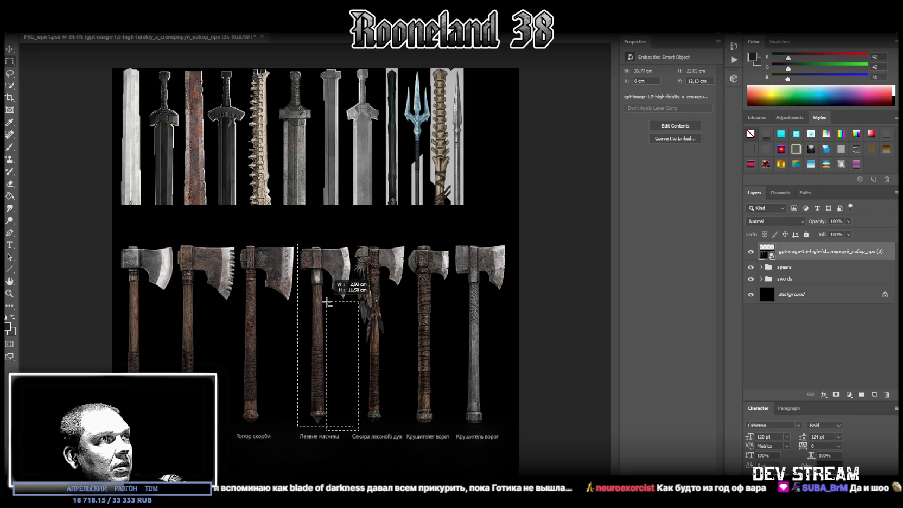
pyautogui.moveTo(328, 301); pyautogui.dragTo(329, 299)
pyautogui.moveTo(282, 440); pyautogui.dragTo(308, 274)
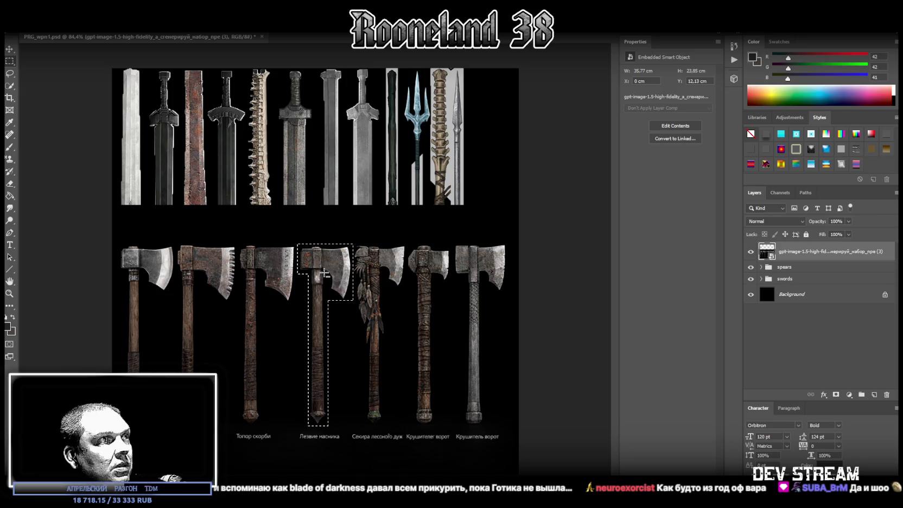
pyautogui.rightClick(326, 271)
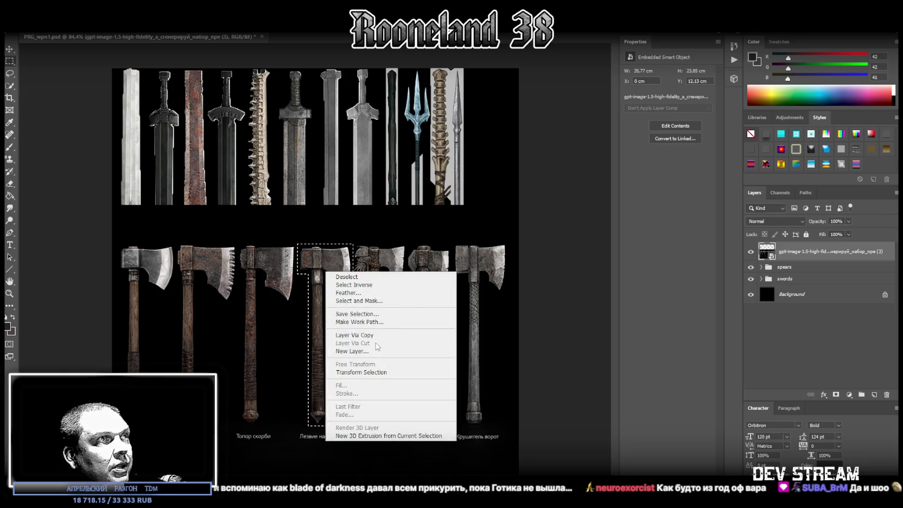
pyautogui.click(355, 335)
pyautogui.click(9, 49)
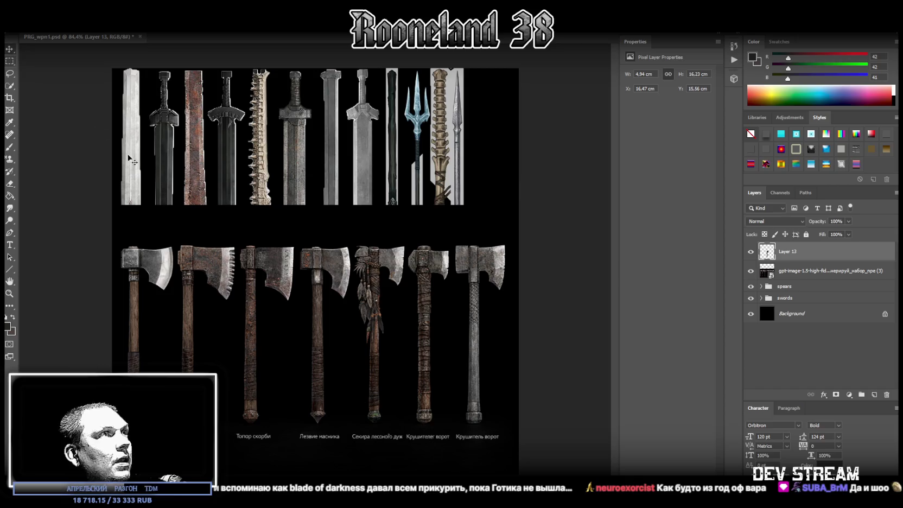
pyautogui.moveTo(328, 285); pyautogui.dragTo(145, 97)
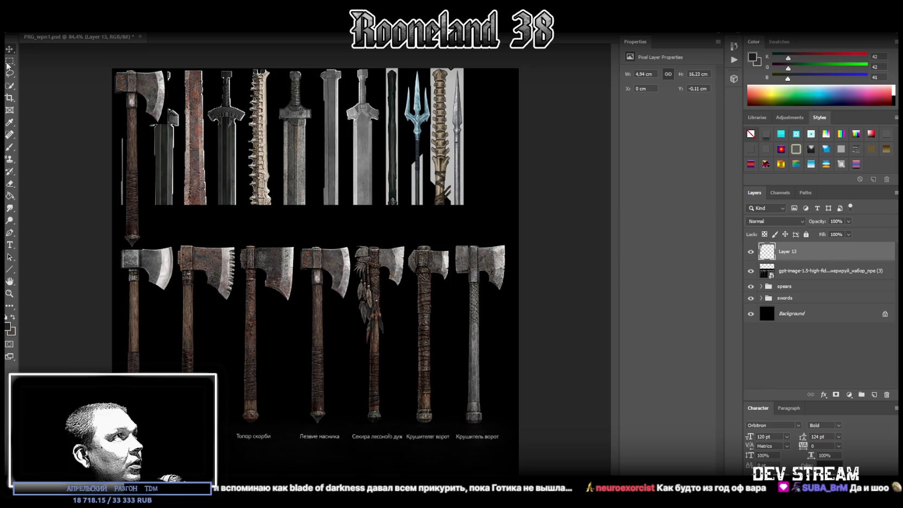
# Copy the second lower-row axe onto a new layer and move it into the top row
pyautogui.click(386, 278)
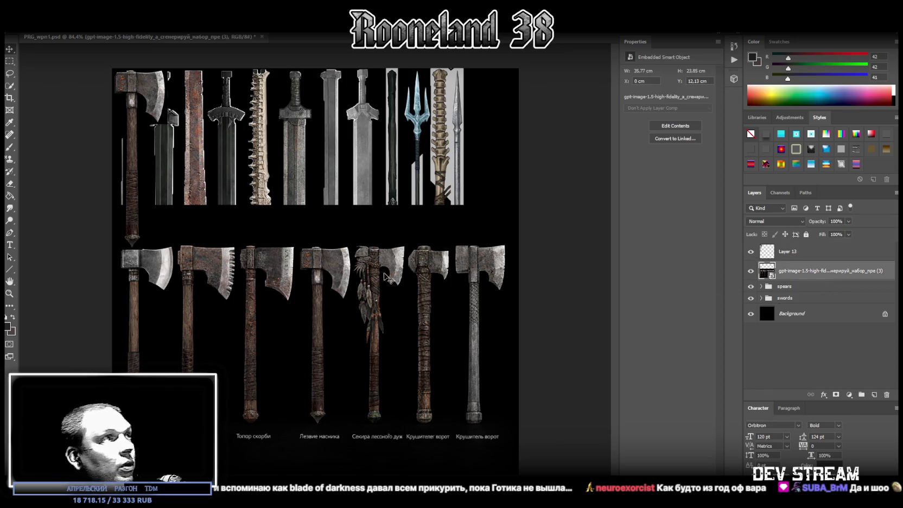
pyautogui.click(9, 62)
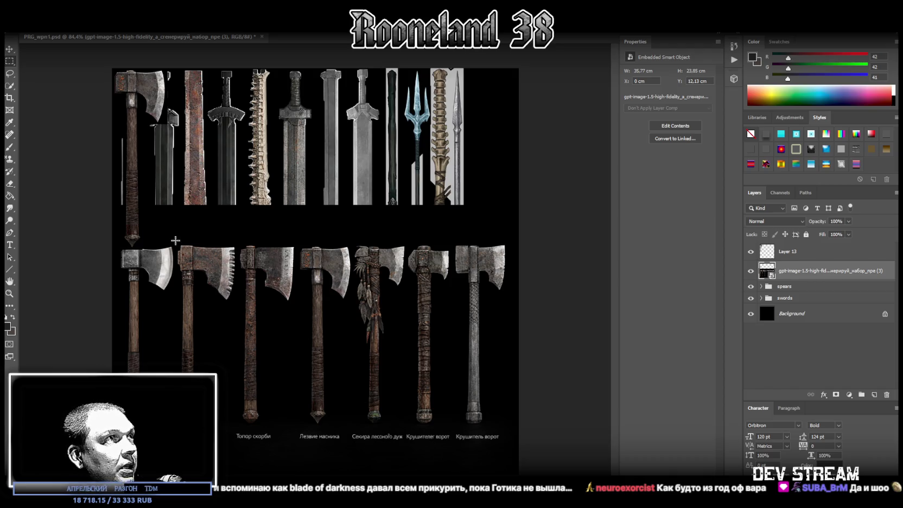
pyautogui.moveTo(175, 244); pyautogui.dragTo(235, 422)
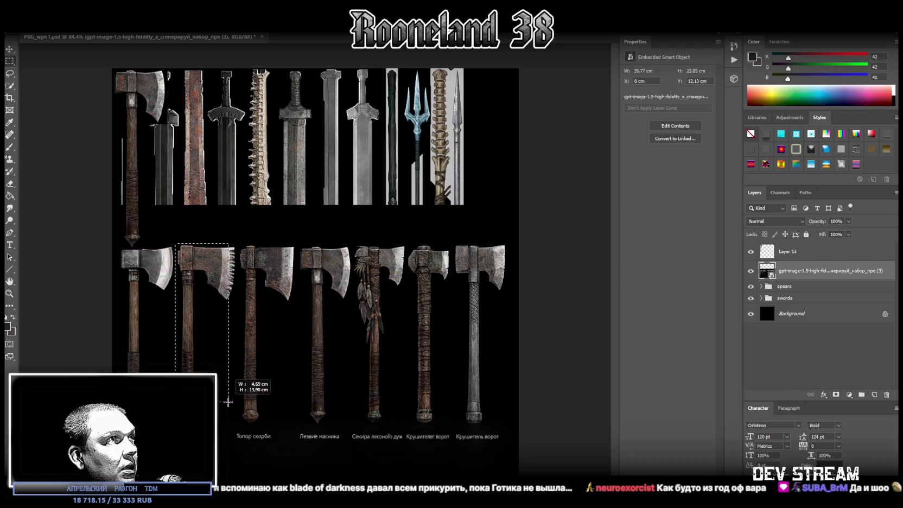
pyautogui.moveTo(234, 421); pyautogui.dragTo(197, 304)
pyautogui.rightClick(215, 264)
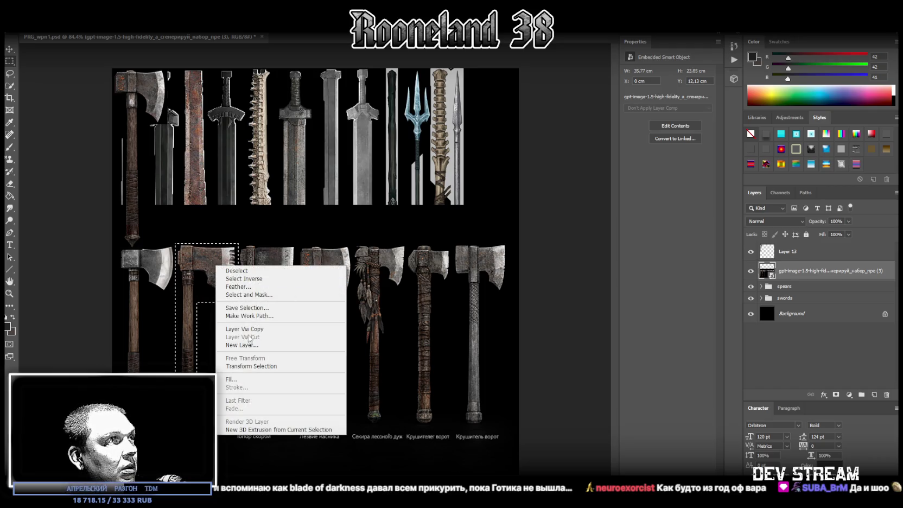
pyautogui.click(245, 329)
pyautogui.click(9, 49)
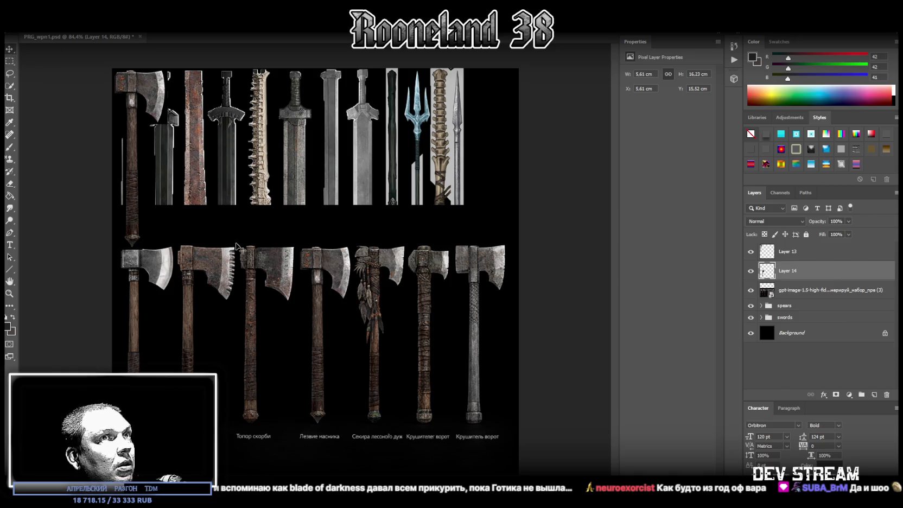
pyautogui.moveTo(206, 269); pyautogui.dragTo(199, 91)
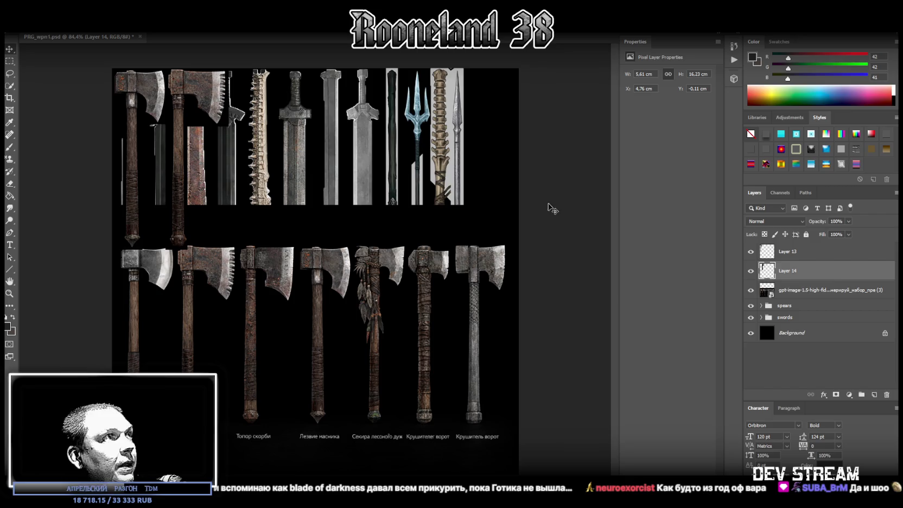
# Copy the third lower-row axe onto Layer 15 and set it against the top edge
pyautogui.click(803, 293)
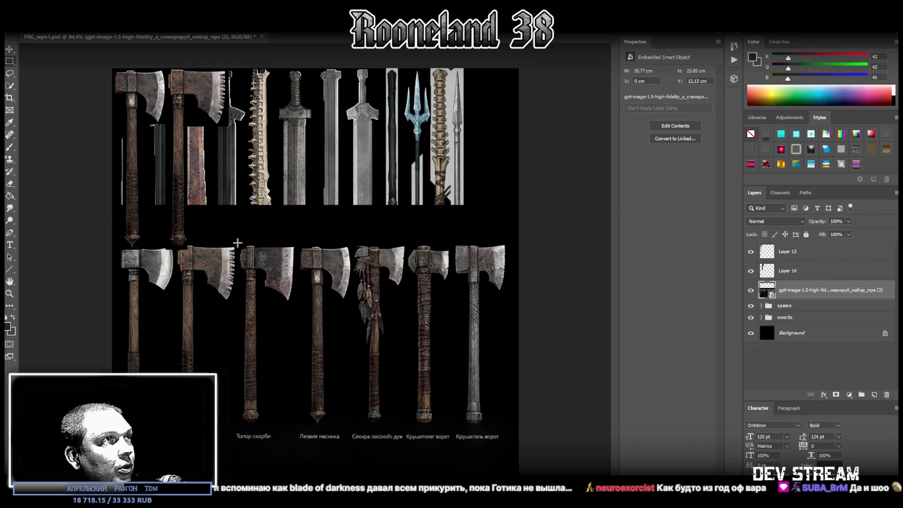
pyautogui.moveTo(238, 243); pyautogui.dragTo(297, 426)
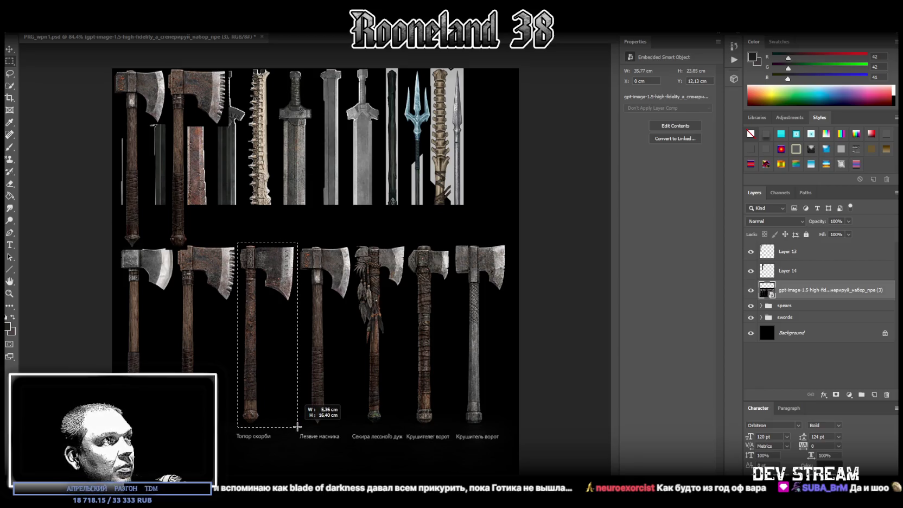
pyautogui.moveTo(297, 426); pyautogui.dragTo(261, 304)
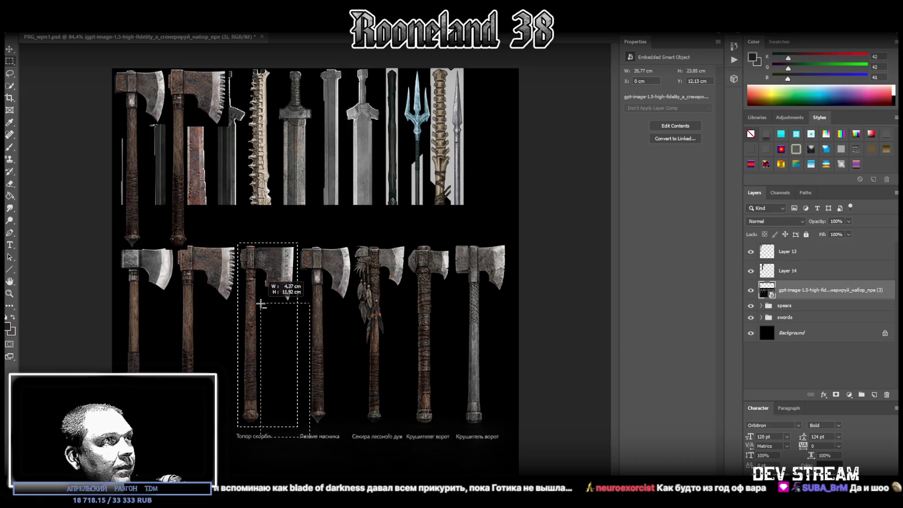
pyautogui.moveTo(261, 304); pyautogui.dragTo(262, 302)
pyautogui.rightClick(265, 270)
pyautogui.click(302, 333)
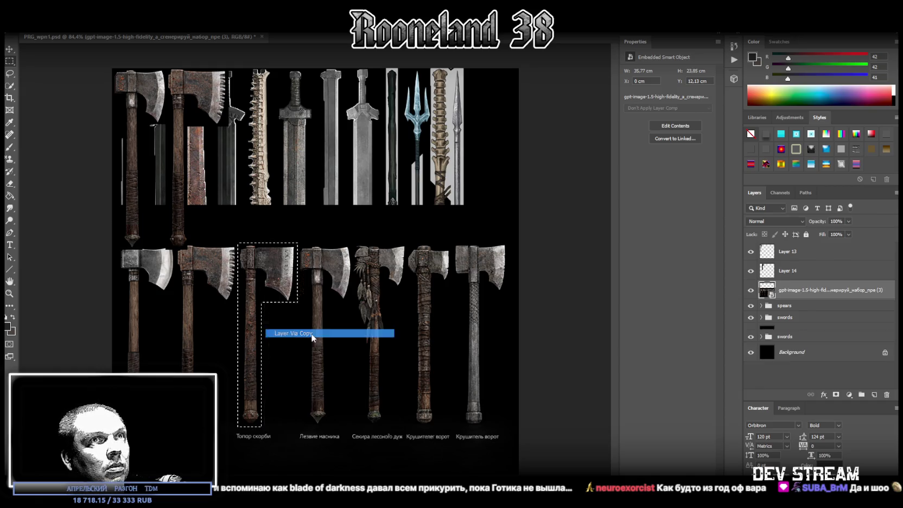
pyautogui.moveTo(273, 271); pyautogui.dragTo(259, 94)
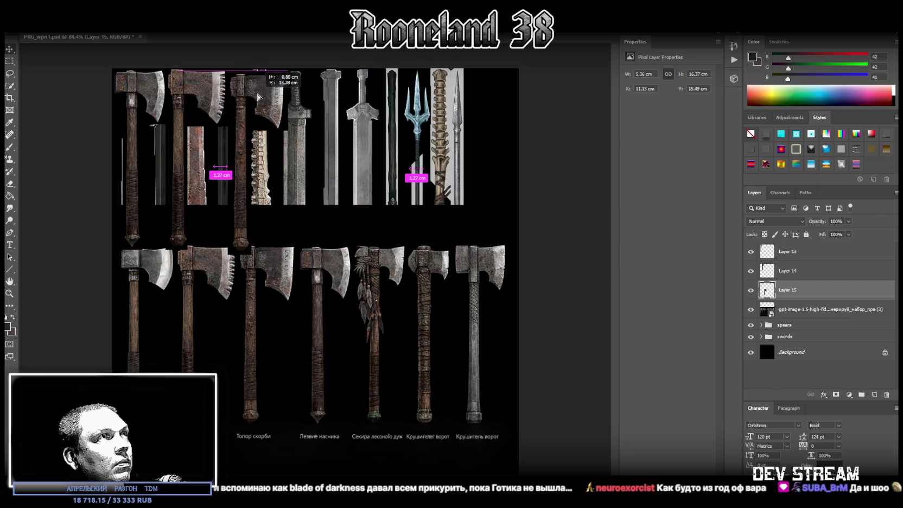
pyautogui.moveTo(259, 94); pyautogui.dragTo(257, 93)
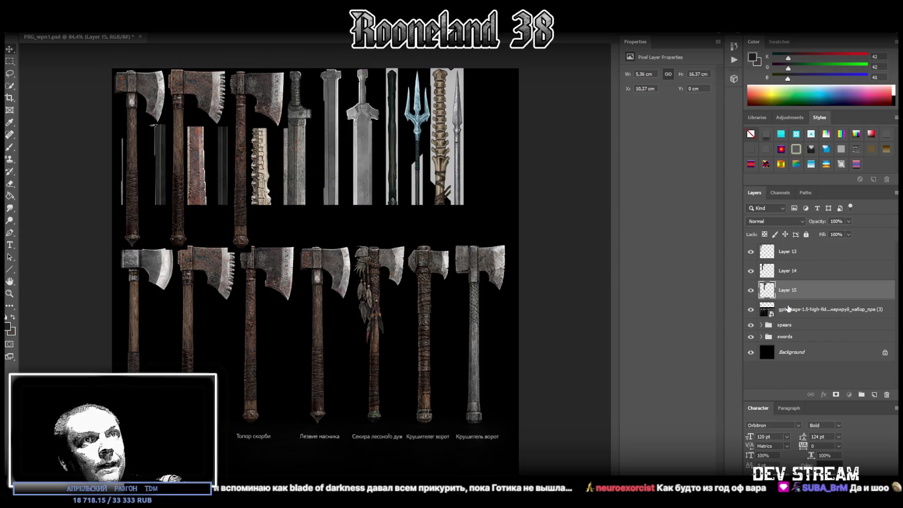
pyautogui.click(788, 309)
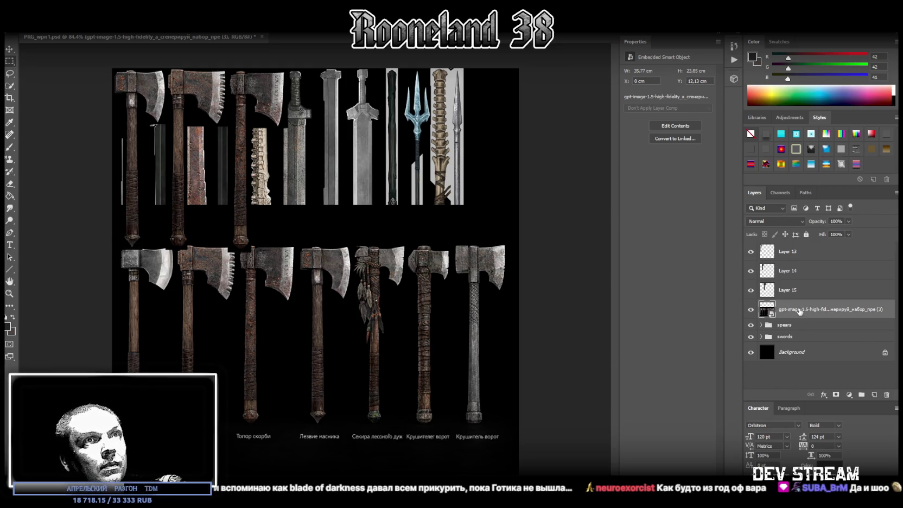
# Raise the reference layer, copy the first lower-row axe to Layer 16, and place it in the top row
pyautogui.moveTo(800, 311); pyautogui.dragTo(799, 248)
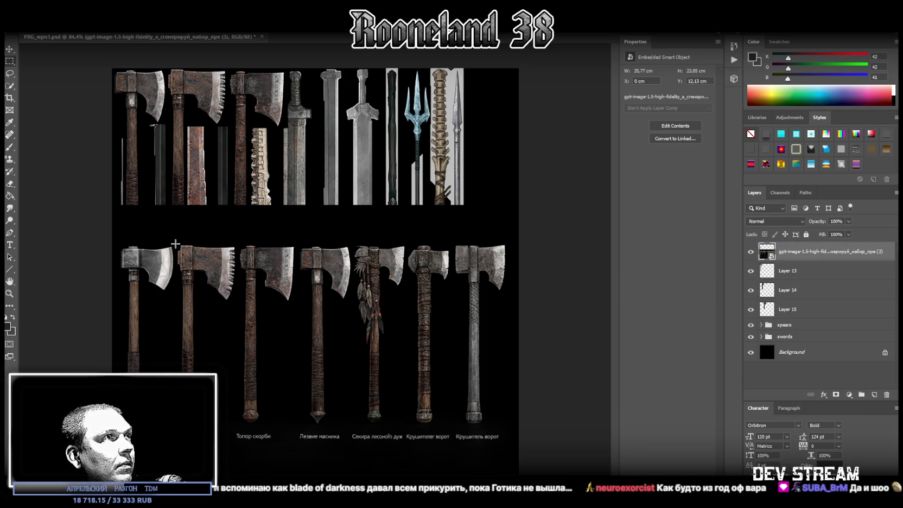
pyautogui.moveTo(175, 242); pyautogui.dragTo(118, 391)
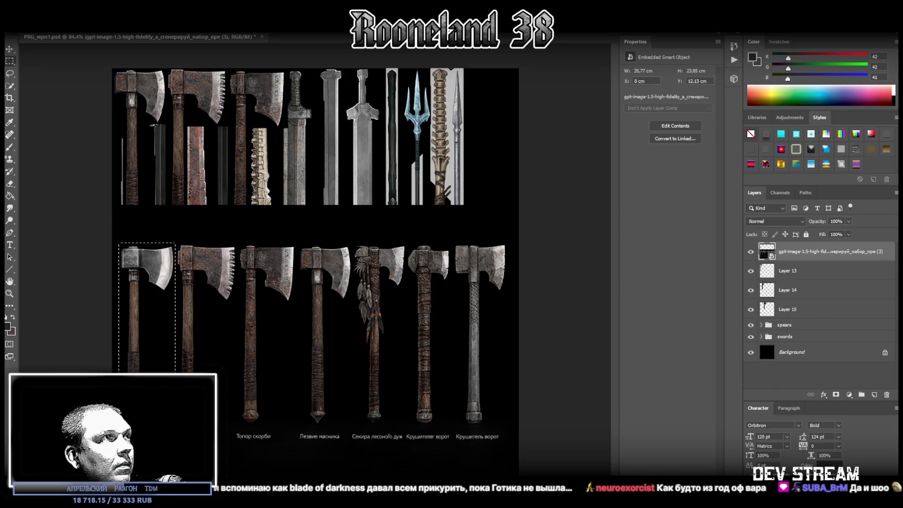
pyautogui.moveTo(189, 436); pyautogui.dragTo(144, 293)
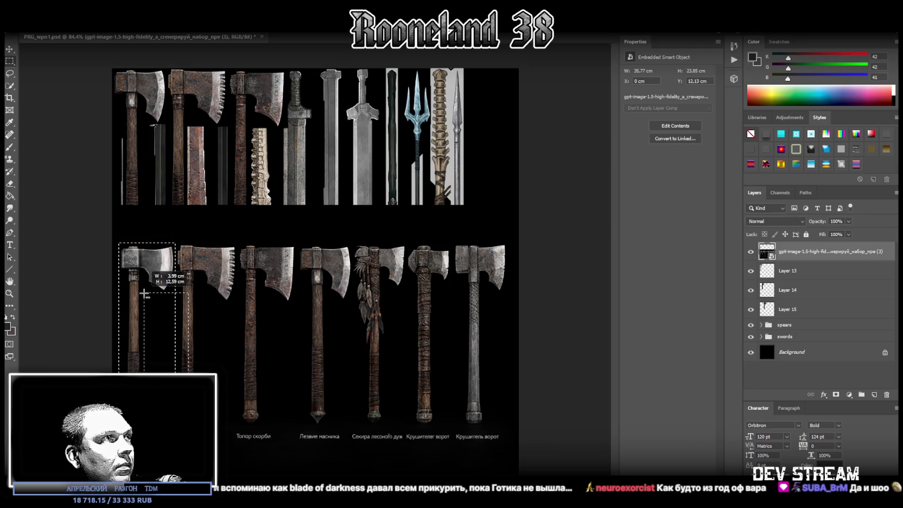
pyautogui.moveTo(144, 293); pyautogui.dragTo(144, 293)
pyautogui.rightClick(152, 261)
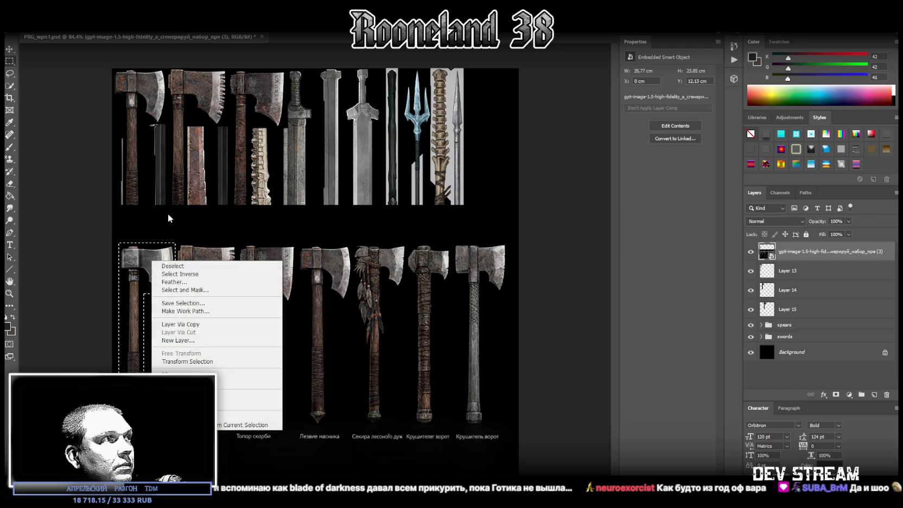
pyautogui.click(185, 324)
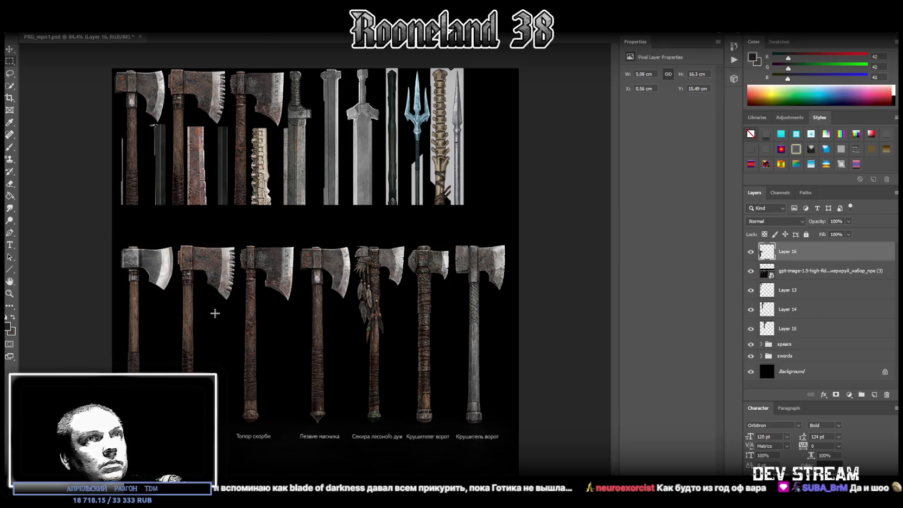
pyautogui.press('v')
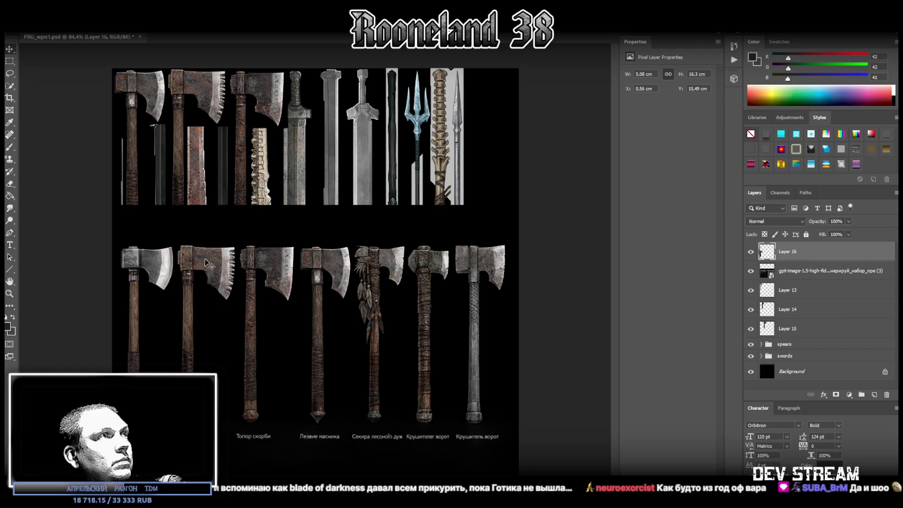
pyautogui.moveTo(207, 264); pyautogui.dragTo(376, 88)
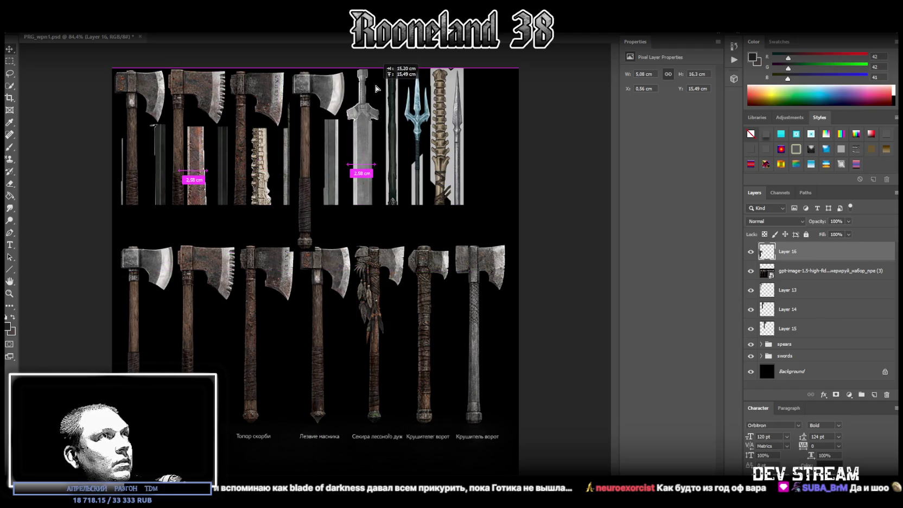
pyautogui.moveTo(376, 88); pyautogui.dragTo(376, 90)
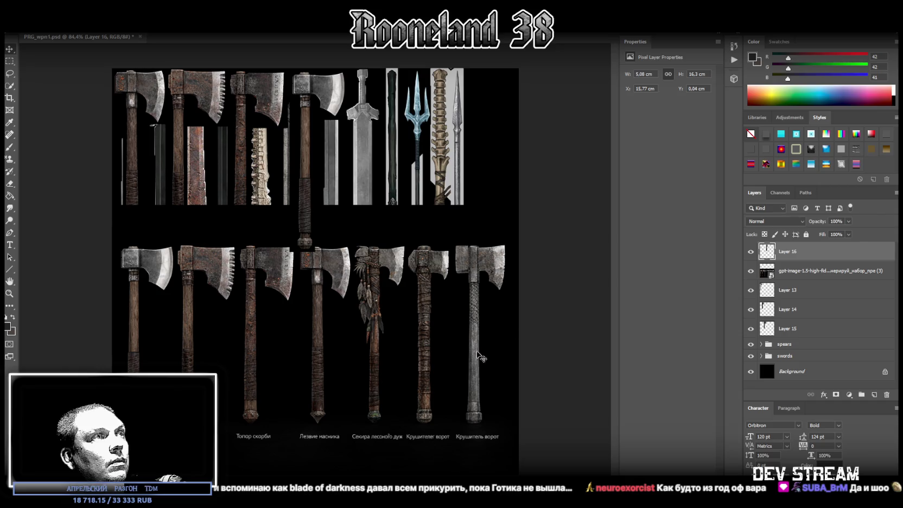
pyautogui.moveTo(803, 277); pyautogui.dragTo(800, 338)
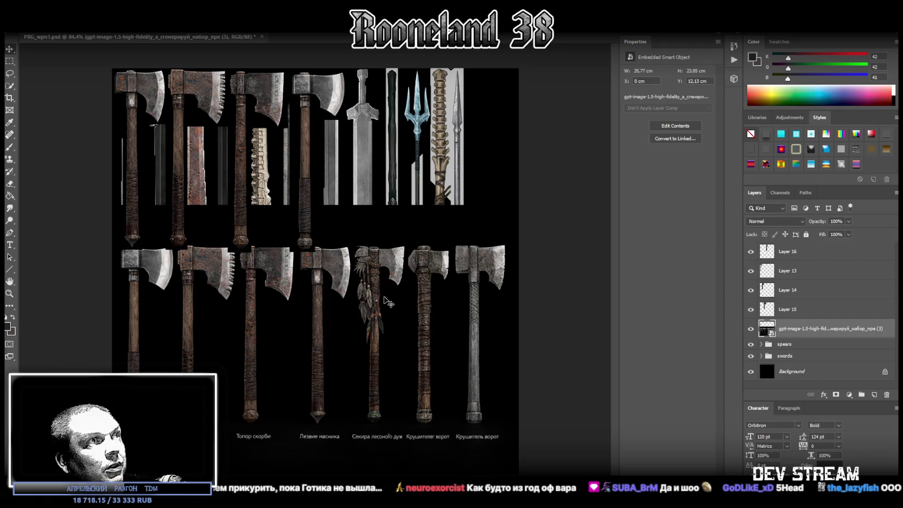
# Copy the feathered lower-row axe onto Layer 17 and slot it into the top row
pyautogui.click(9, 61)
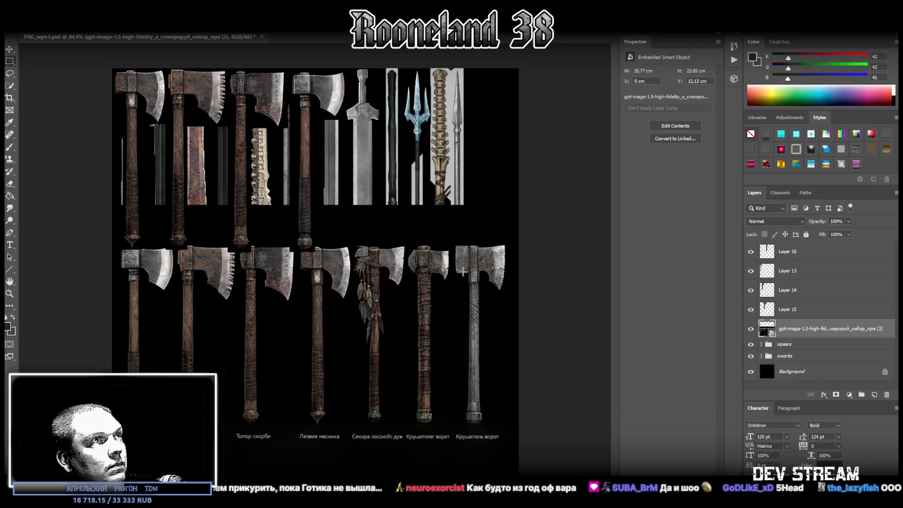
pyautogui.moveTo(355, 241); pyautogui.dragTo(436, 426)
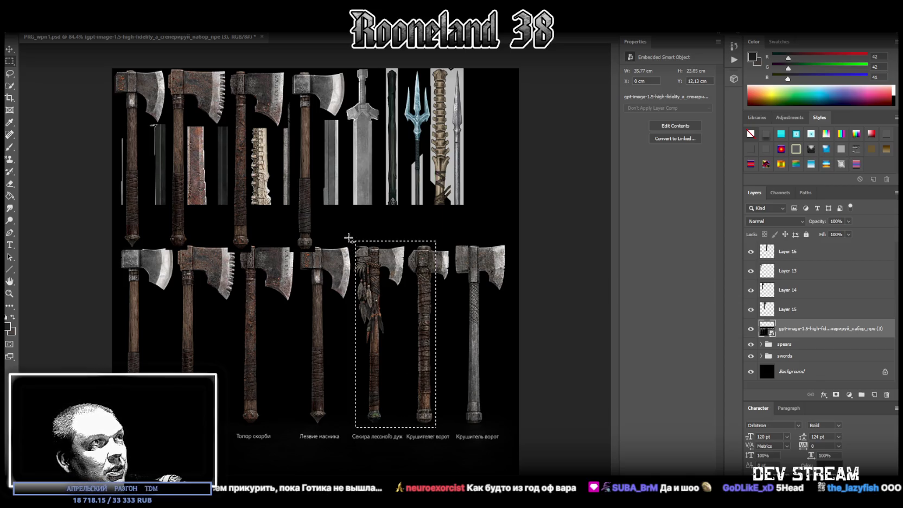
pyautogui.moveTo(344, 231); pyautogui.dragTo(367, 425)
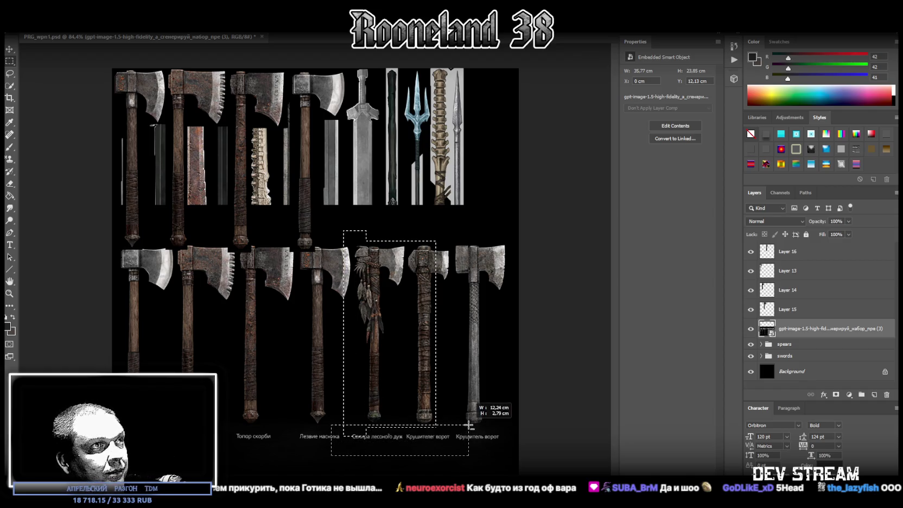
pyautogui.moveTo(323, 214); pyautogui.dragTo(459, 240)
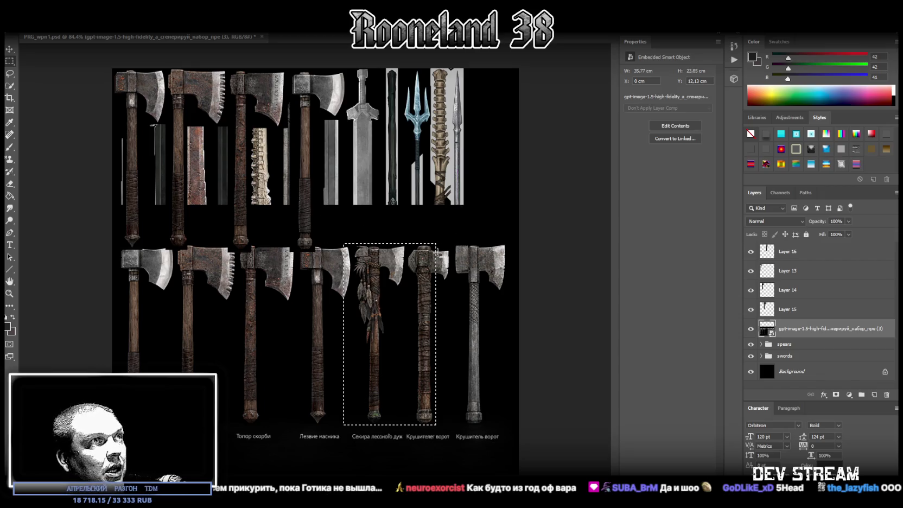
pyautogui.moveTo(327, 227)
pyautogui.mouseDown()
pyautogui.moveTo(328, 331)
pyautogui.moveTo(352, 430)
pyautogui.mouseUp()
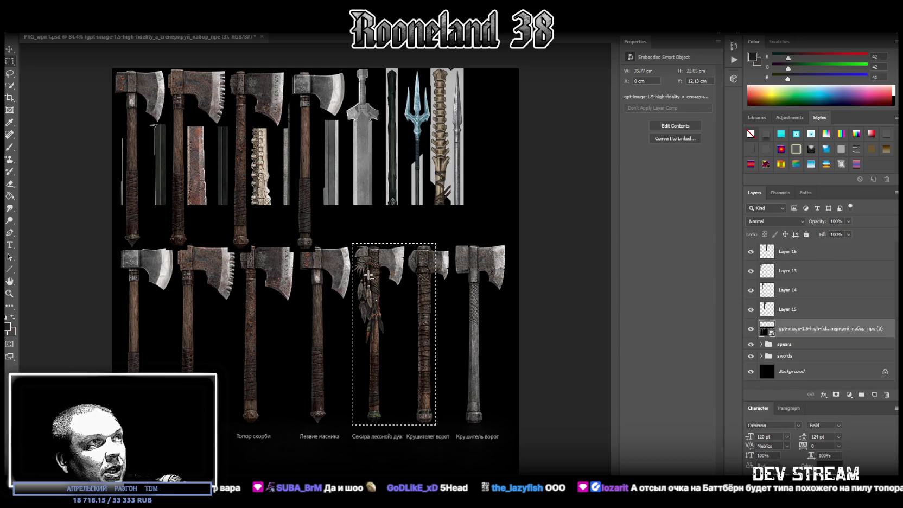
pyautogui.rightClick(372, 287)
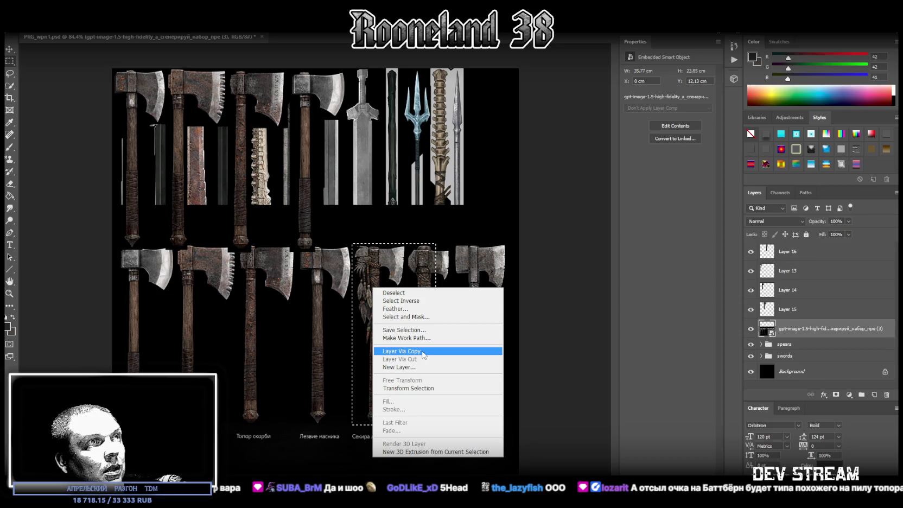
pyautogui.click(423, 354)
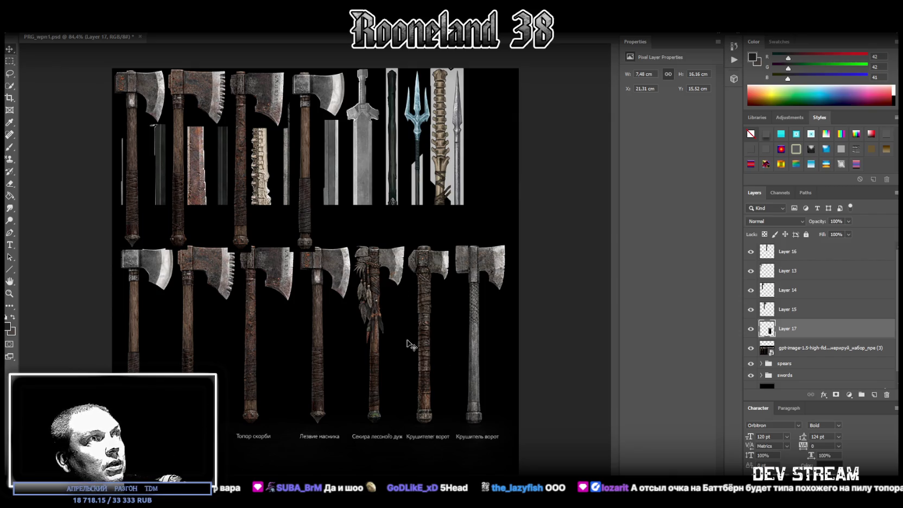
pyautogui.moveTo(412, 342); pyautogui.dragTo(411, 167)
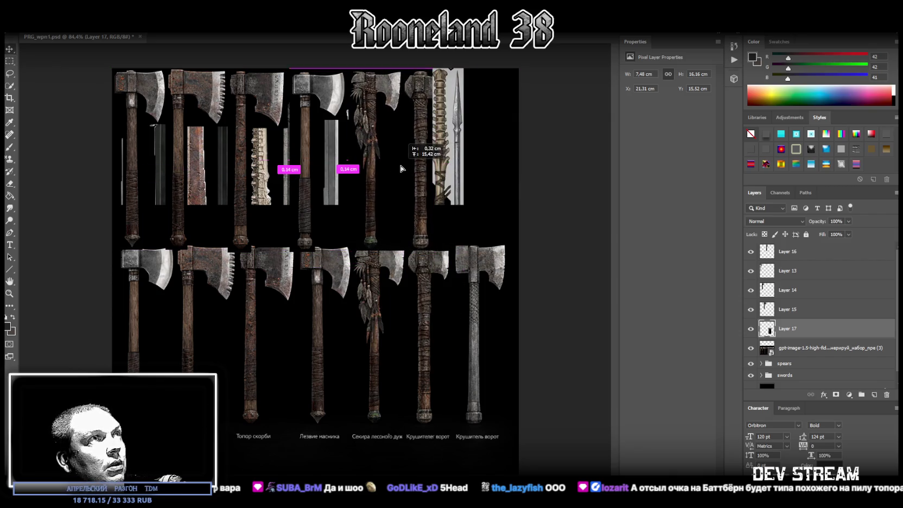
pyautogui.moveTo(412, 166); pyautogui.dragTo(405, 168)
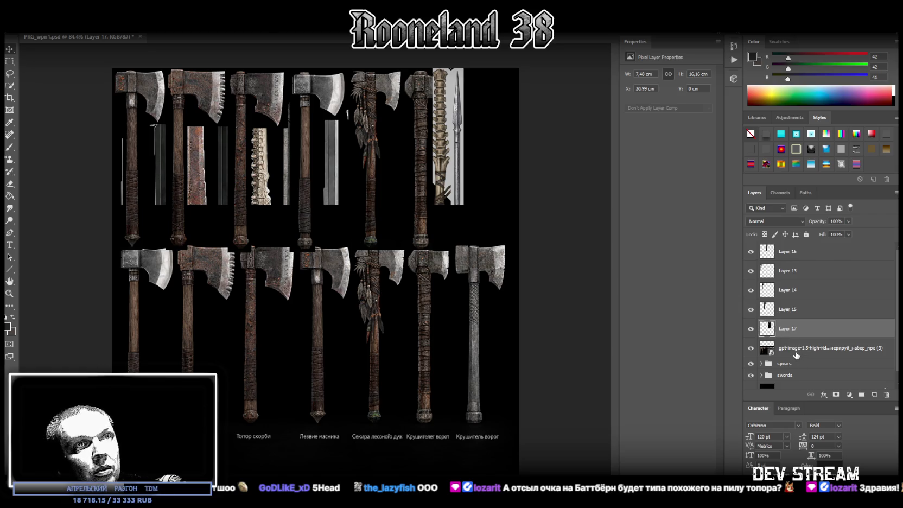
pyautogui.click(795, 350)
# Copy the rightmost lone axe onto Layer 18 and delete the reference image layer
pyautogui.click(8, 62)
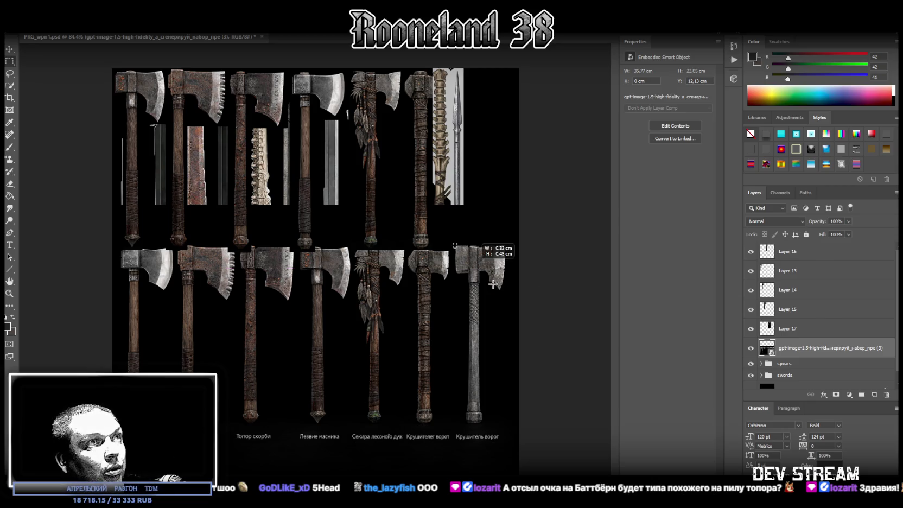
pyautogui.moveTo(454, 242); pyautogui.dragTo(509, 425)
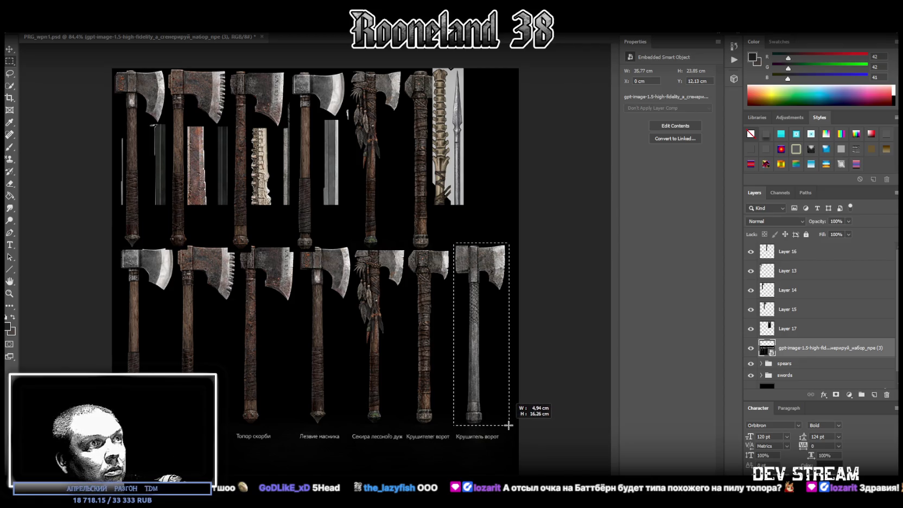
pyautogui.moveTo(517, 434); pyautogui.dragTo(486, 296)
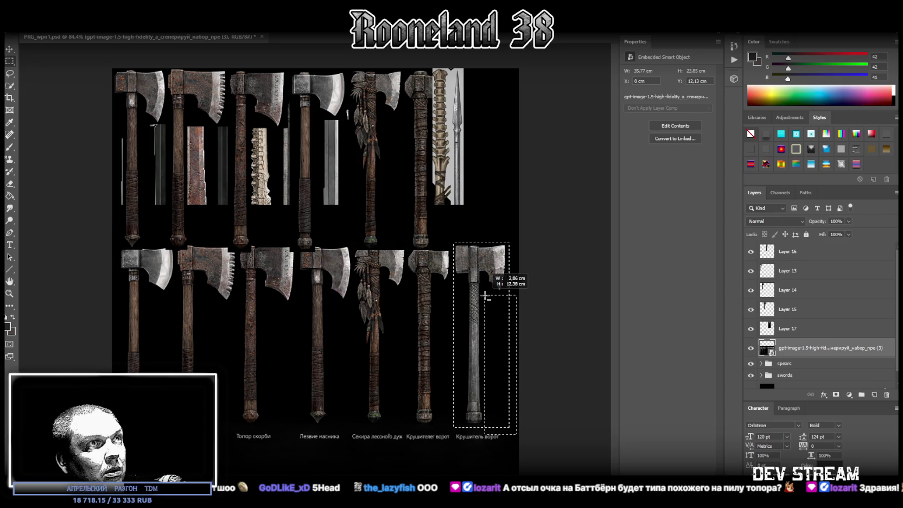
pyautogui.moveTo(485, 296); pyautogui.dragTo(484, 292)
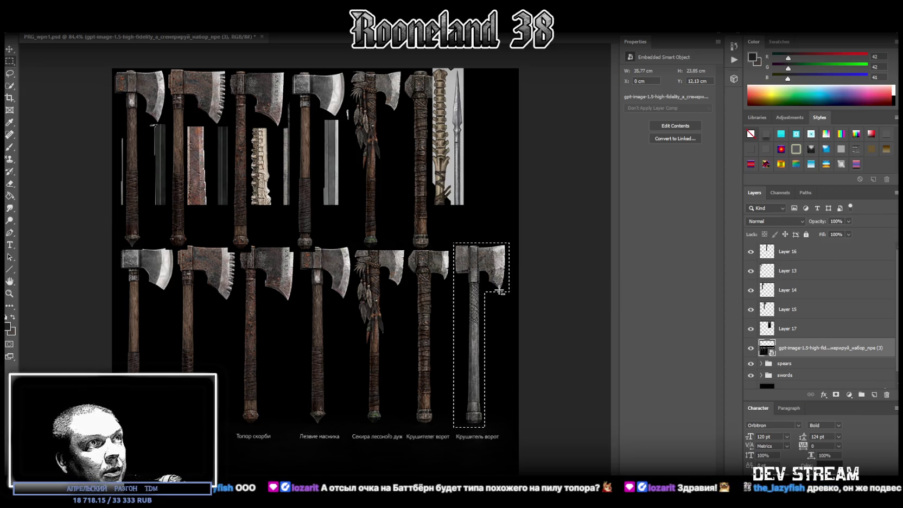
pyautogui.rightClick(474, 257)
pyautogui.click(536, 331)
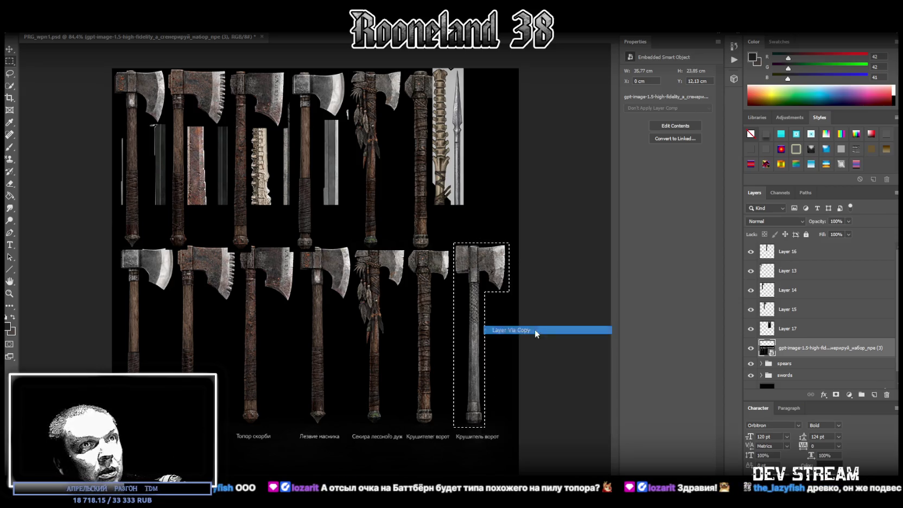
pyautogui.press('Delete')
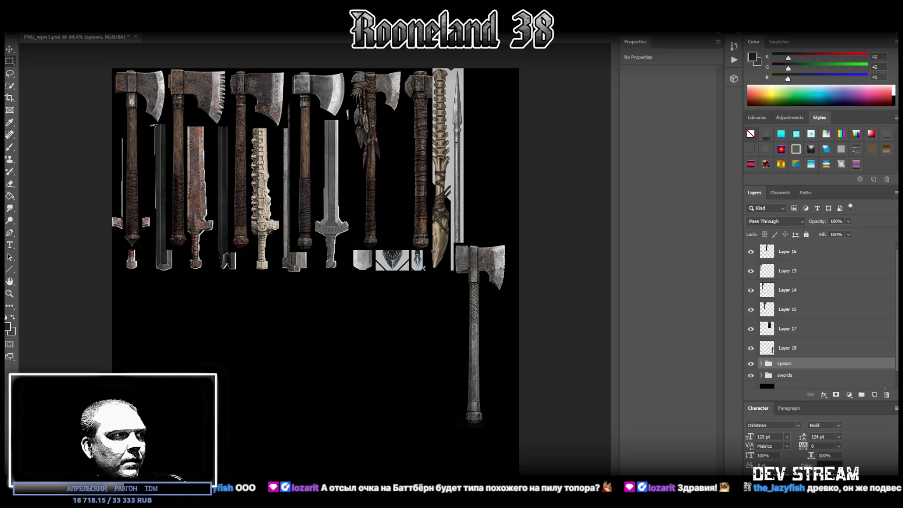
# Switch from Photoshop to FL Studio's empty Pattern 1 playlist
pyautogui.hotkey('alt', 'Tab')
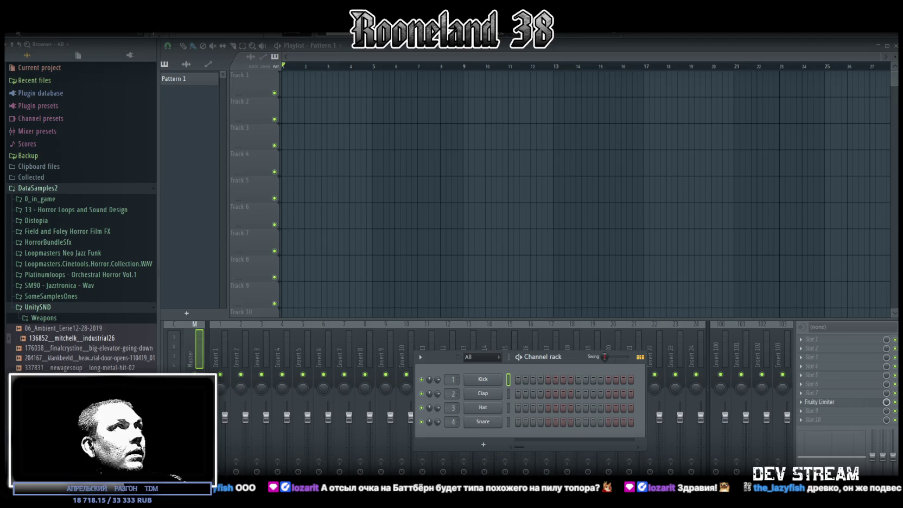
# Bring up the open-project dialog from the File menu, then cancel it
pyautogui.click(18, 32)
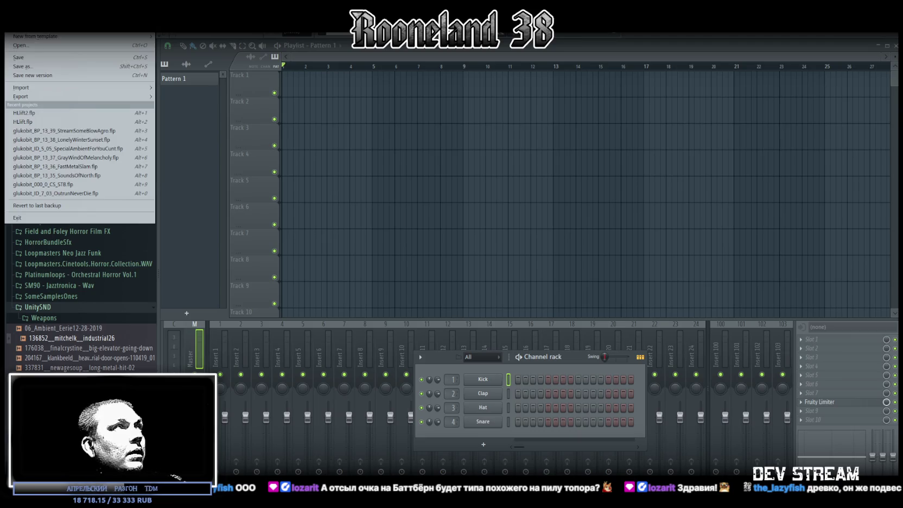
pyautogui.click(22, 50)
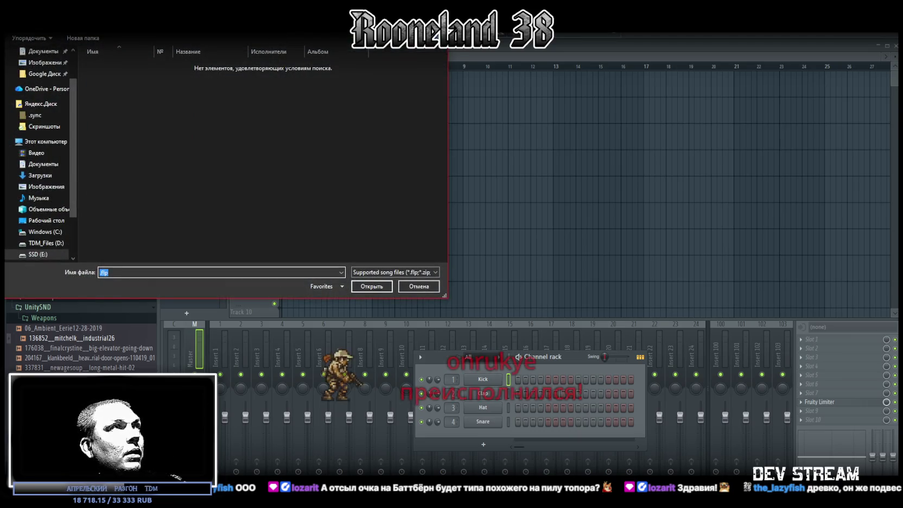
pyautogui.press('Escape')
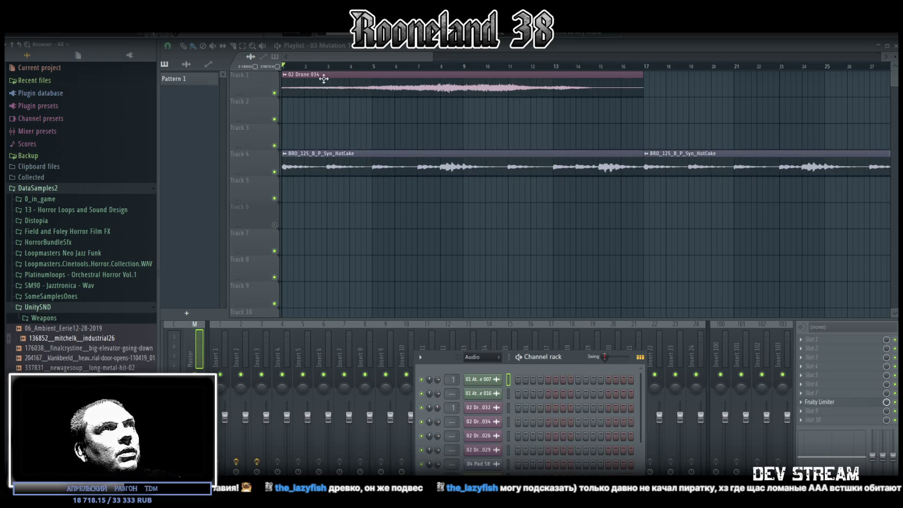
pyautogui.click(13, 30)
pyautogui.click(27, 48)
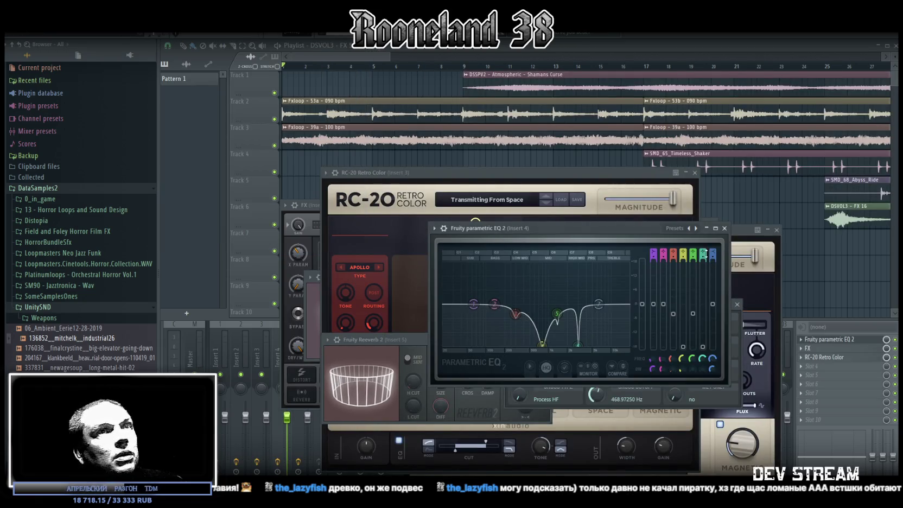
# Close the Parametric EQ window and the effect window behind it
pyautogui.click(724, 228)
pyautogui.click(777, 230)
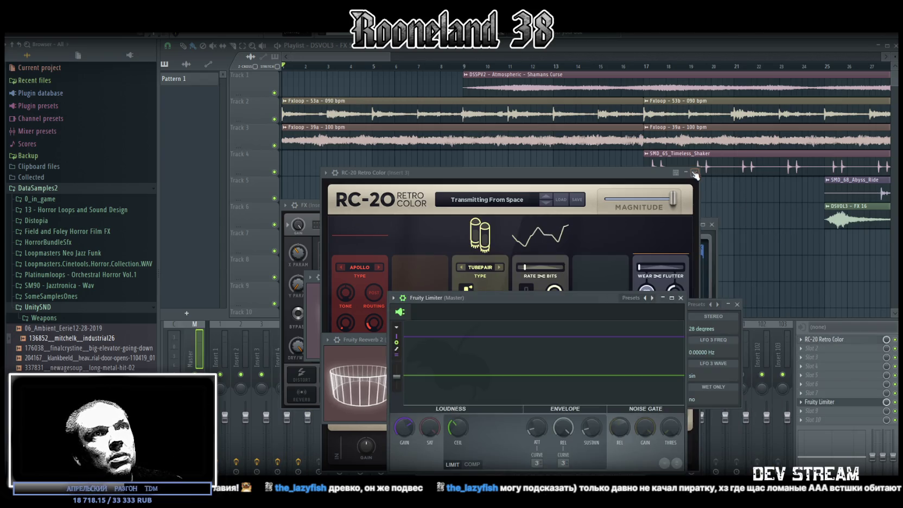
# Close the RC-20, both Reeverb, Fruity Limiter, Effector and Fruity Chorus plugin windows
pyautogui.click(695, 174)
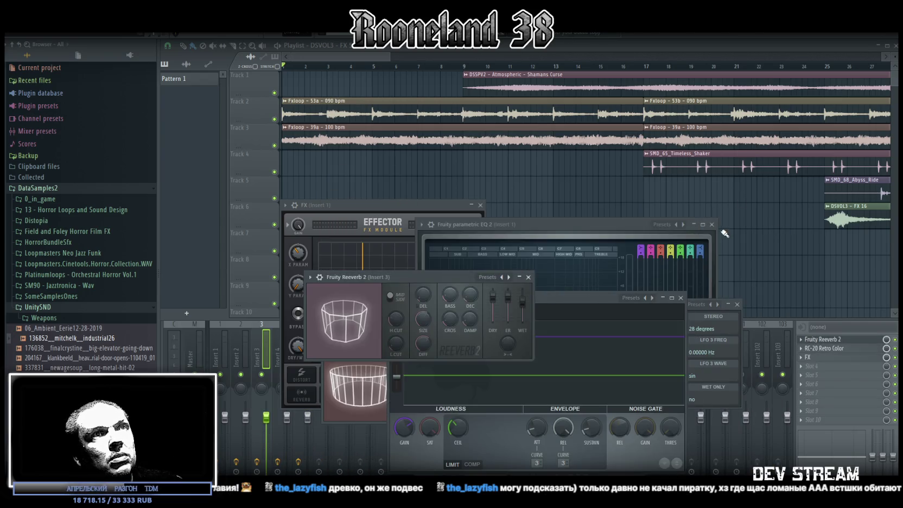
pyautogui.click(528, 277)
pyautogui.click(611, 346)
pyautogui.click(681, 297)
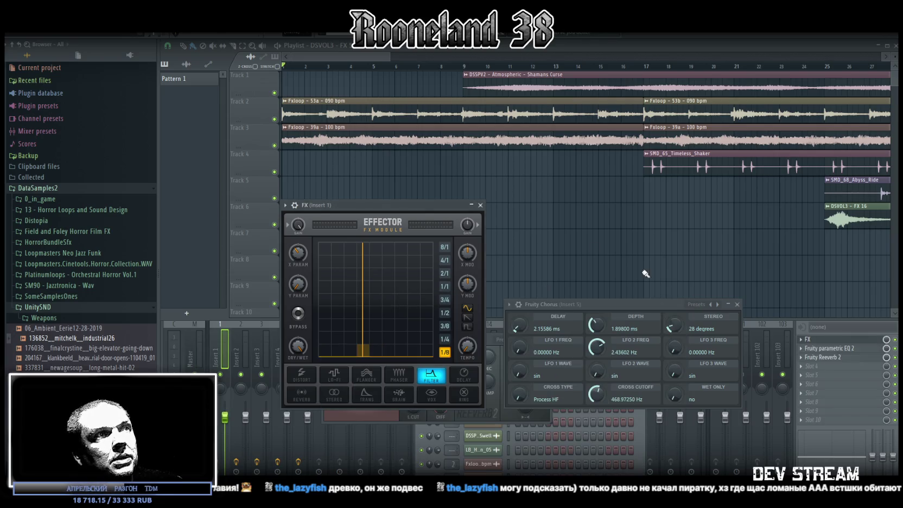
pyautogui.click(481, 205)
pyautogui.click(737, 305)
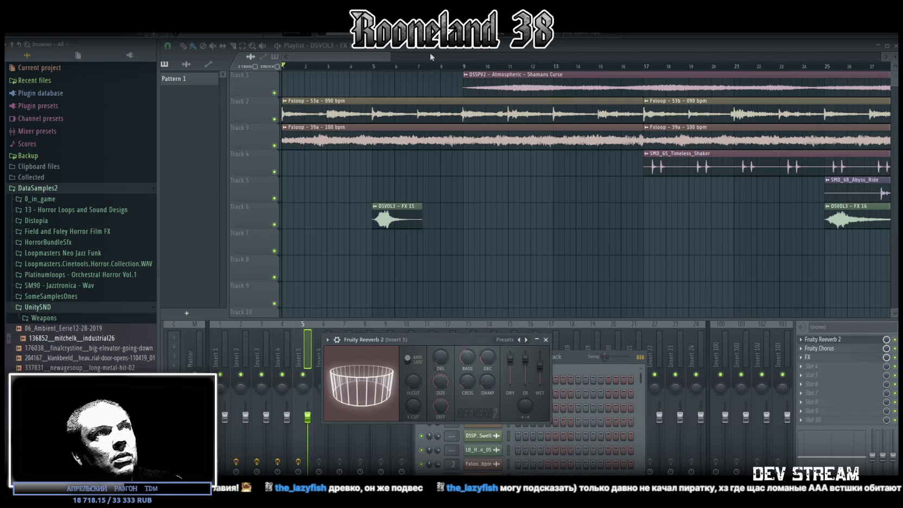
# Zoom out the playlist, start playback, and drag the tempo to a new value
pyautogui.scroll(-3, 432, 57)
pyautogui.scroll(-3, 431, 57)
pyautogui.scroll(-3, 431, 57)
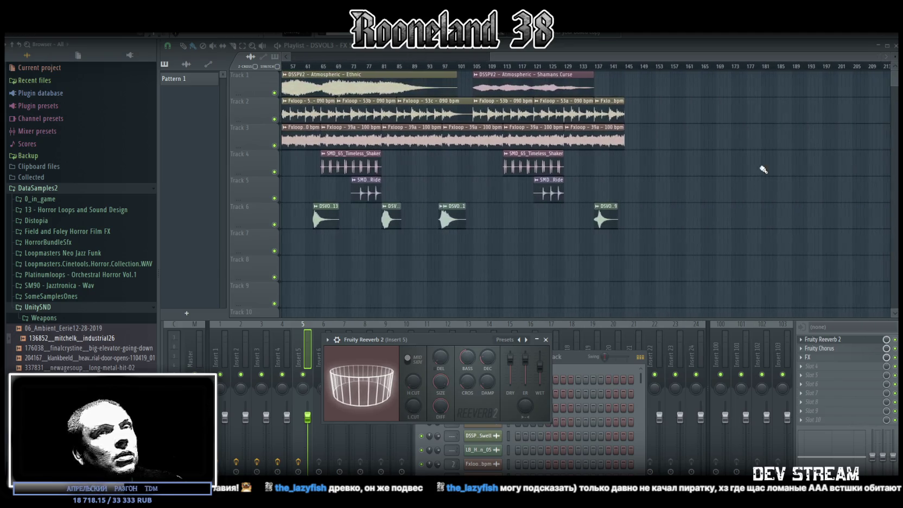
pyautogui.press('space')
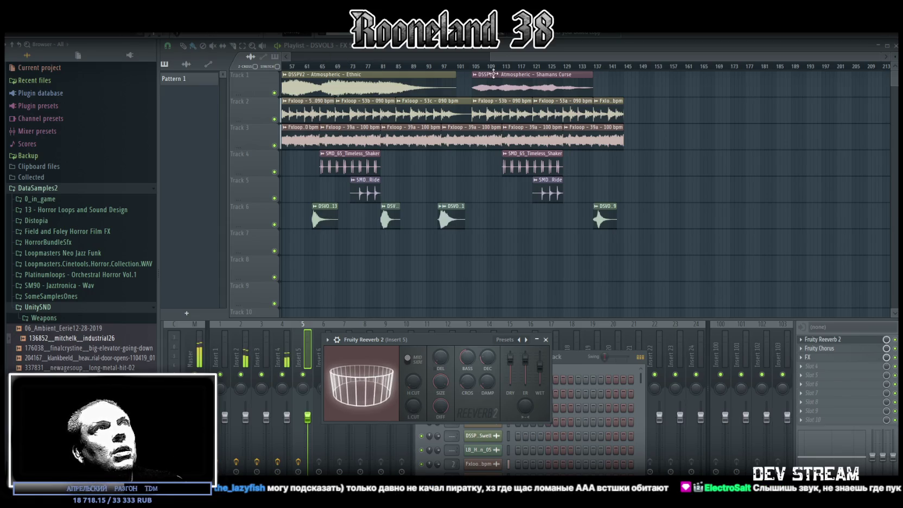
pyautogui.moveTo(474, 56); pyautogui.dragTo(270, 48)
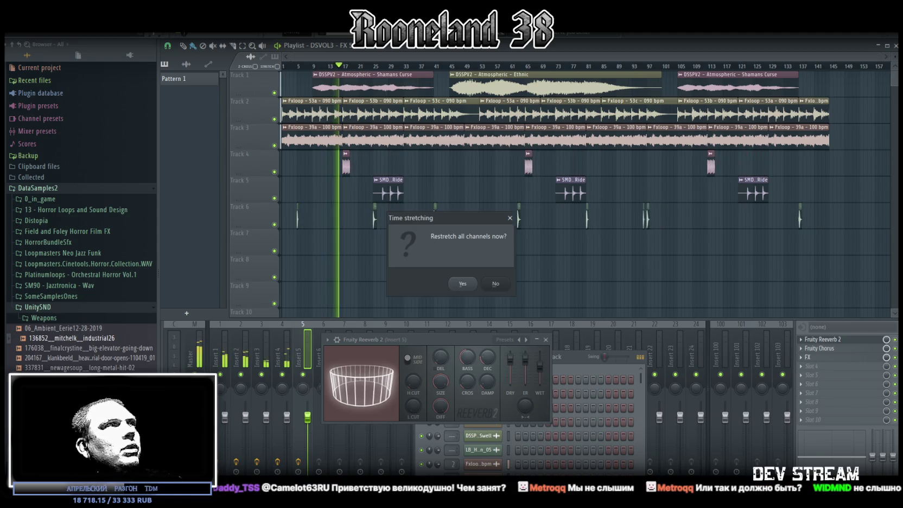
# Confirm restretching all channels to the new tempo, then stop playback
pyautogui.click(517, 213)
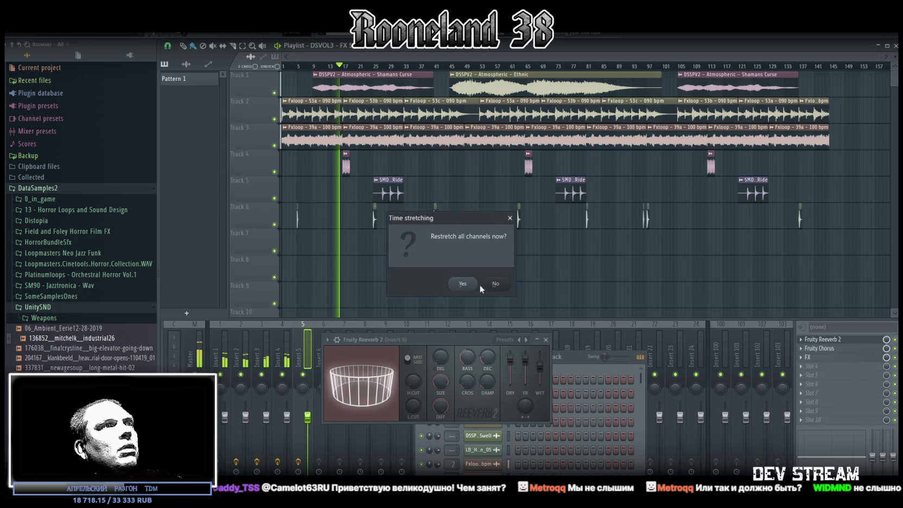
pyautogui.click(462, 284)
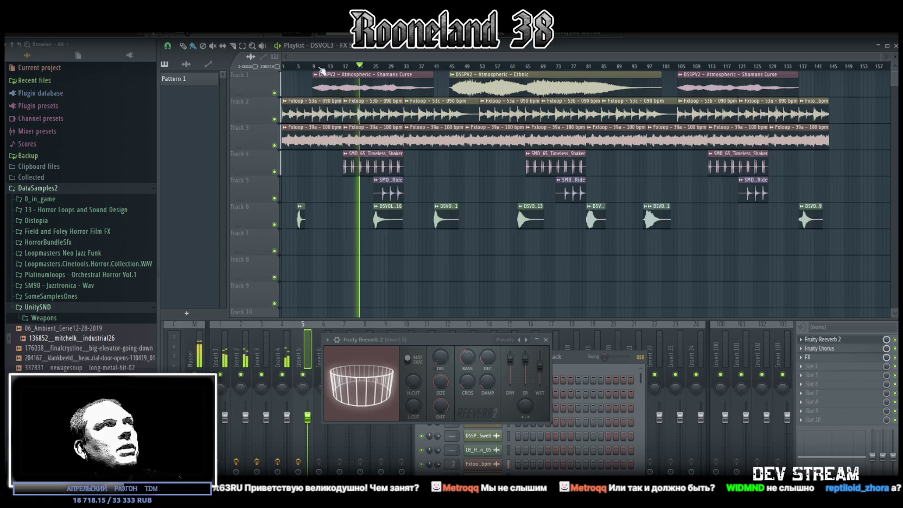
pyautogui.press('space')
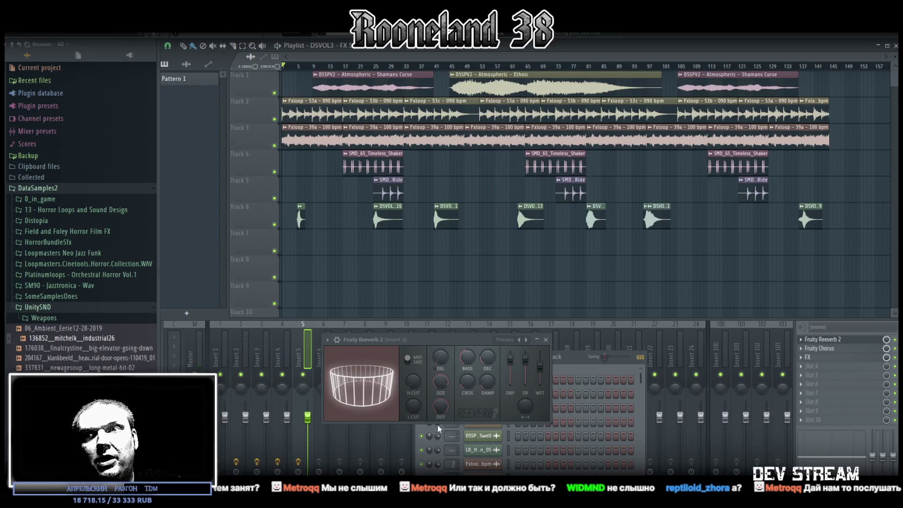
pyautogui.press('space')
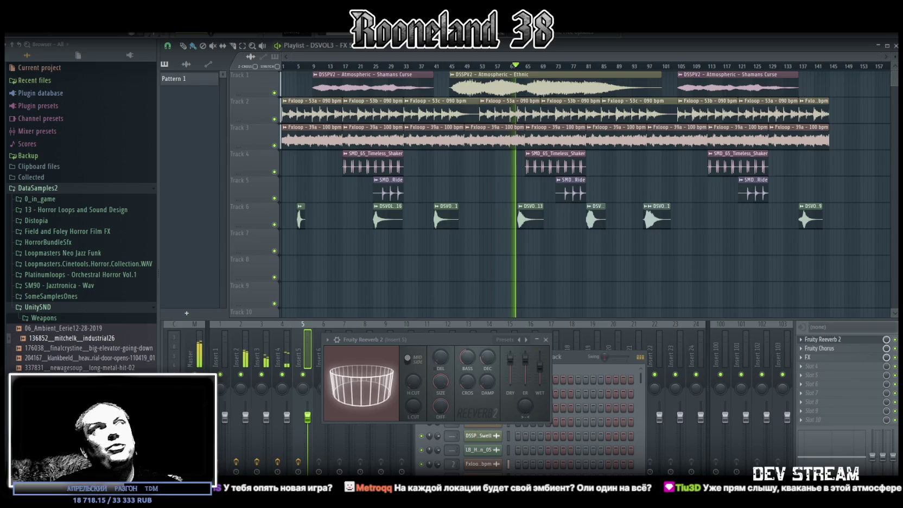
pyautogui.press('space')
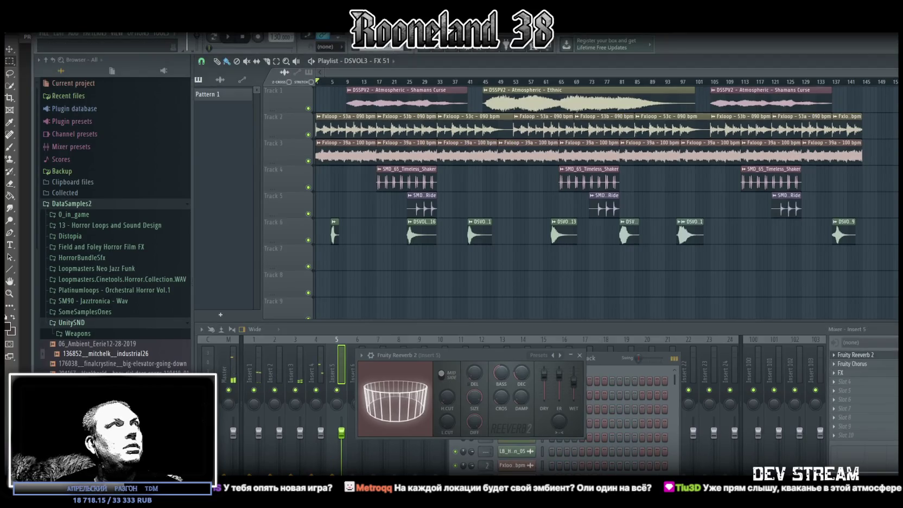
# Switch past the weapon texture sheet to the Unity editor running the dungeon game
pyautogui.hotkey('alt', 'Tab')
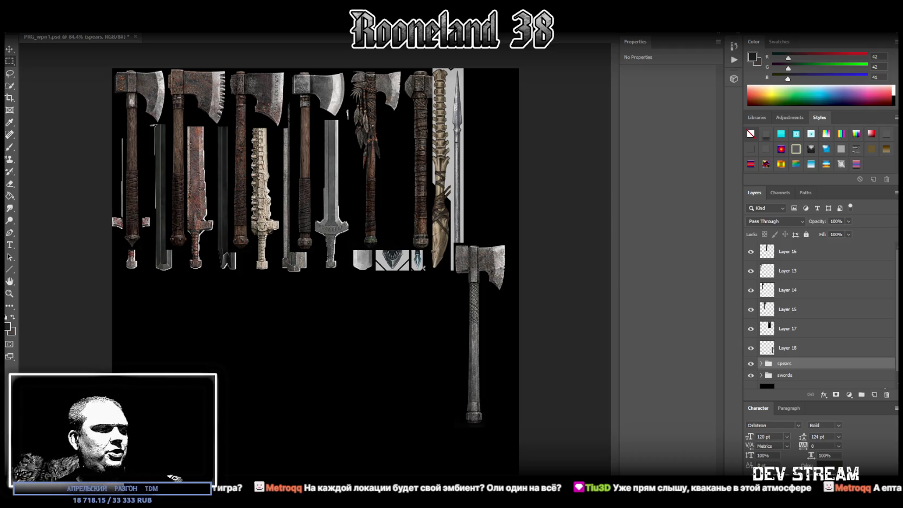
pyautogui.hotkey('alt', 'Tab')
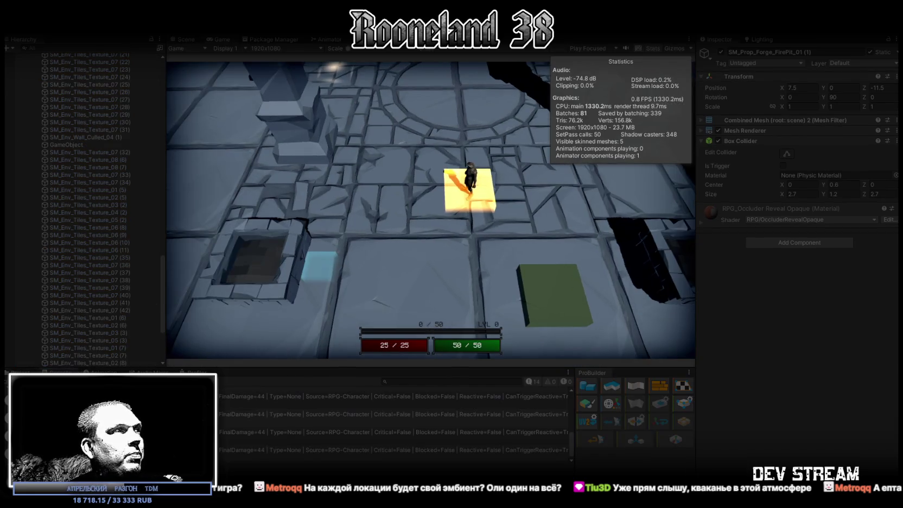
# Show the Project panel and maximize the running Game view in Unity
pyautogui.click(20, 372)
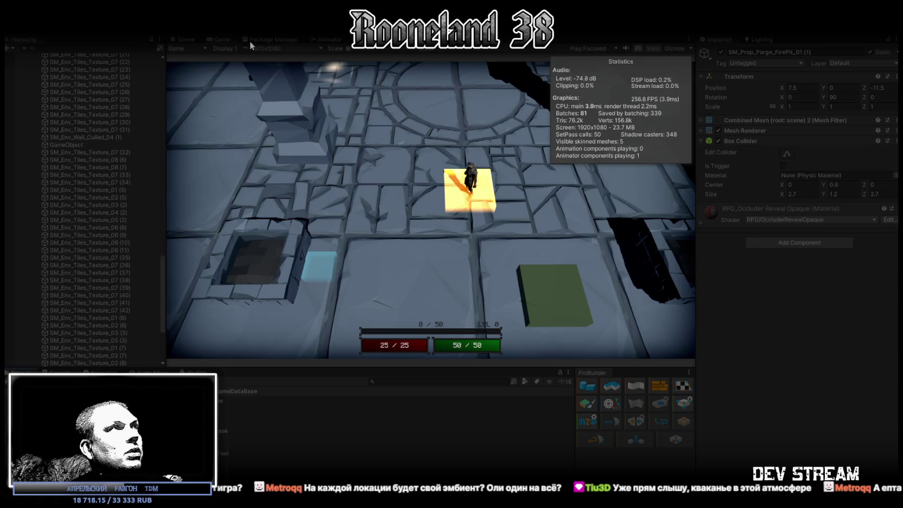
pyautogui.doubleClick(221, 38)
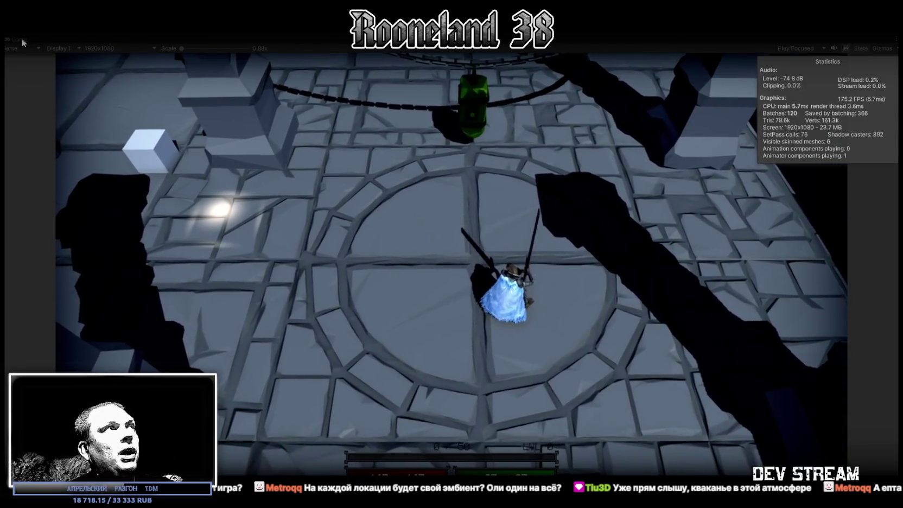
# Restore the full editor layout and orbit the Scene view close around the frog knight
pyautogui.doubleClick(22, 38)
pyautogui.click(182, 39)
pyautogui.moveTo(455, 167); pyautogui.dragTo(873, 159)
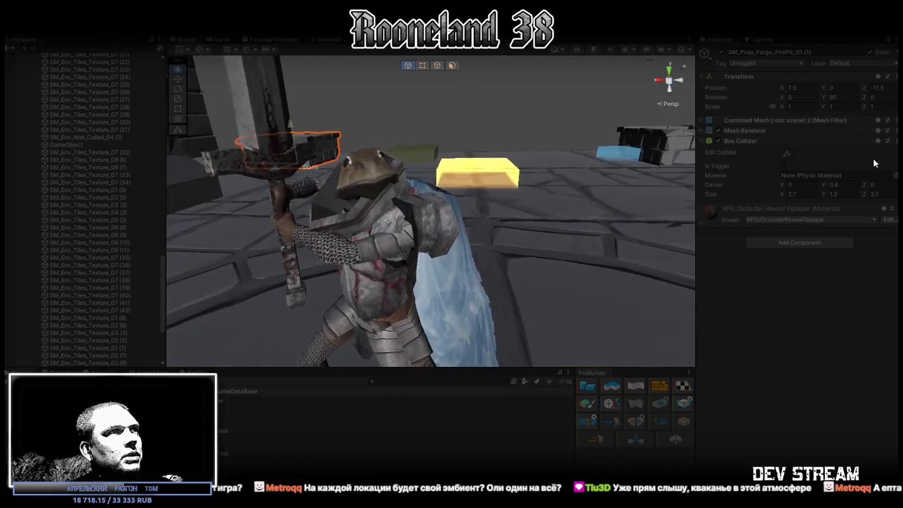
pyautogui.moveTo(873, 159); pyautogui.dragTo(491, 224)
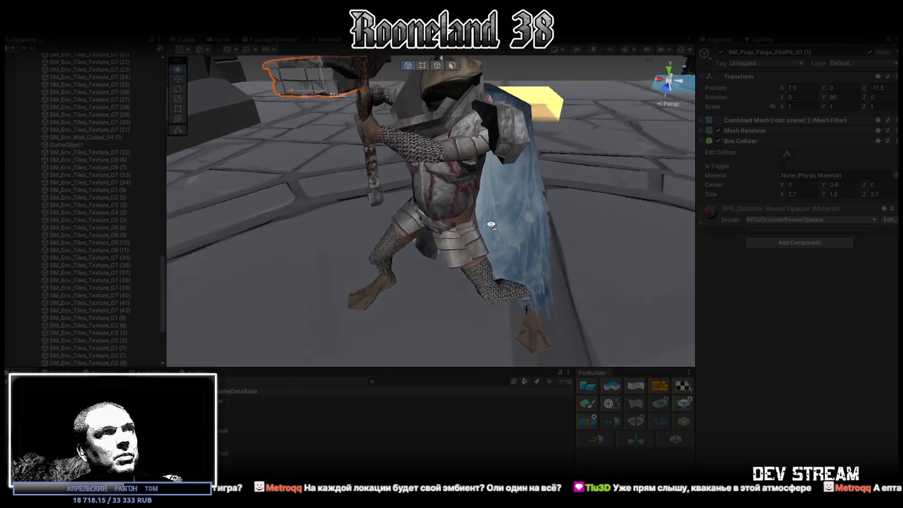
pyautogui.moveTo(492, 225)
pyautogui.mouseDown()
pyautogui.moveTo(502, 216)
pyautogui.moveTo(616, 255)
pyautogui.mouseUp()
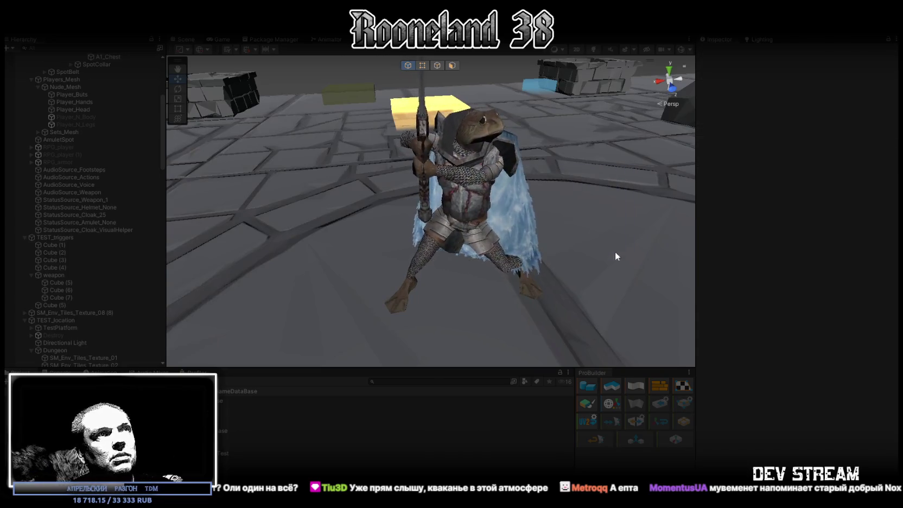
# Drag the A1_Chest piece off the knight, undo it back to 0, 0.04, 0, and show the Game view
pyautogui.click(467, 200)
pyautogui.moveTo(470, 201)
pyautogui.mouseDown()
pyautogui.moveTo(617, 280)
pyautogui.moveTo(618, 245)
pyautogui.mouseUp()
pyautogui.hotkey('ctrl', 'z')
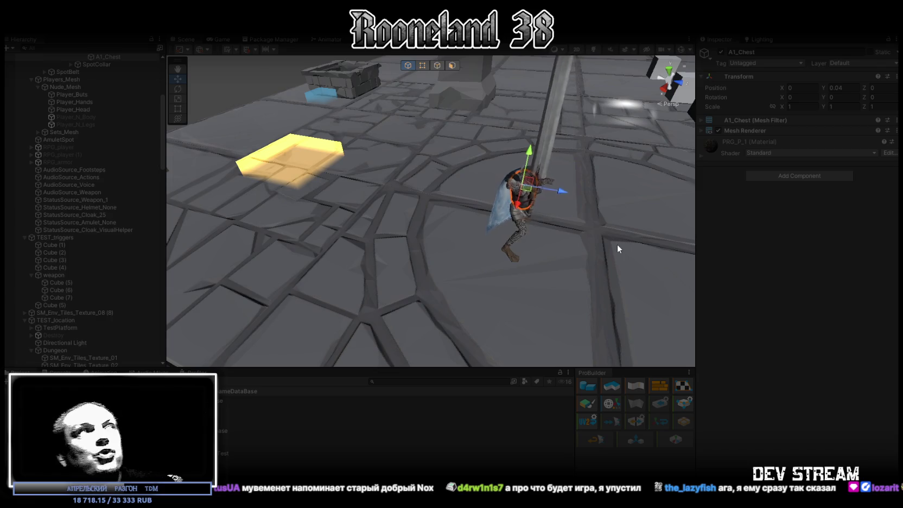
pyautogui.click(217, 38)
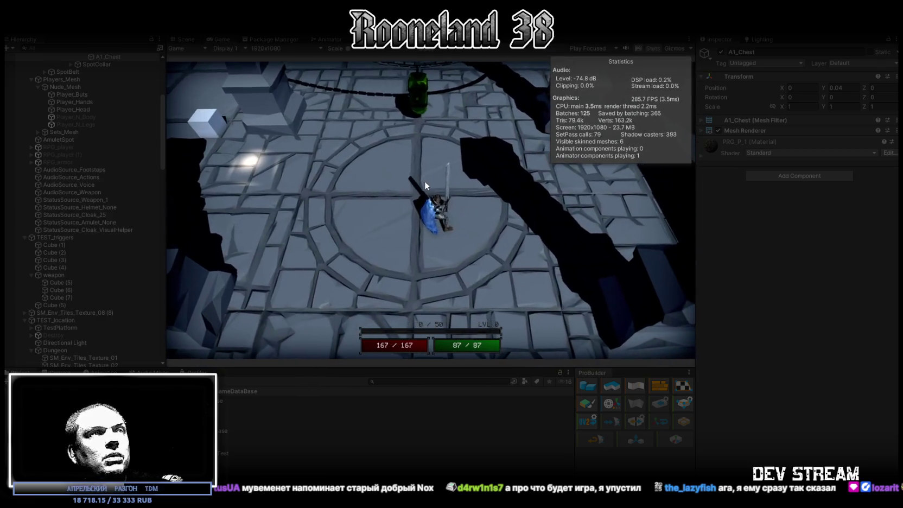
# Make the knight attack in the running game, then maximize the Game view
pyautogui.click(425, 181)
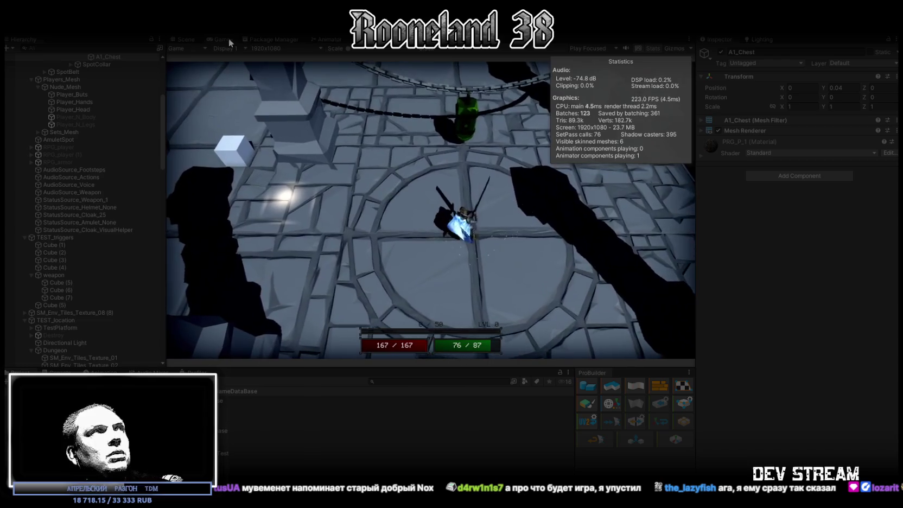
pyautogui.doubleClick(228, 38)
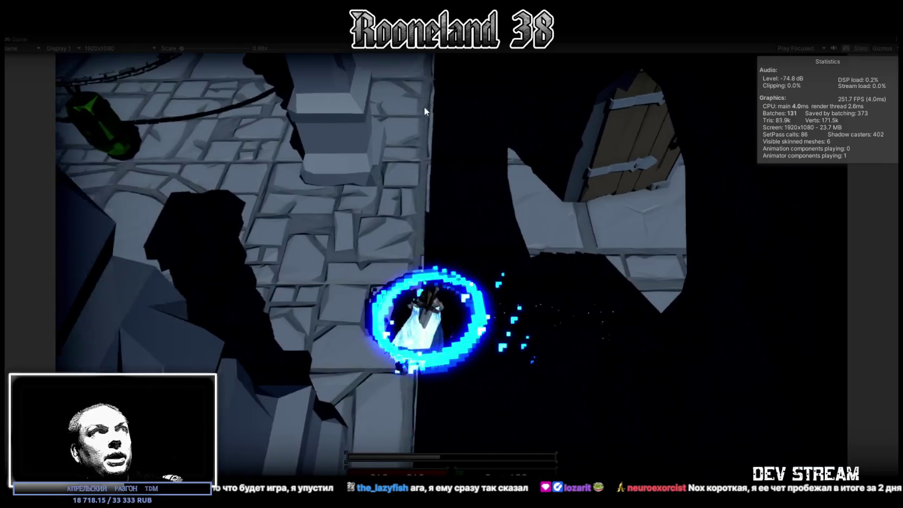
# Leave the maximized Game view and return to the full editor layout
pyautogui.hotkey('ctrl', 'p')
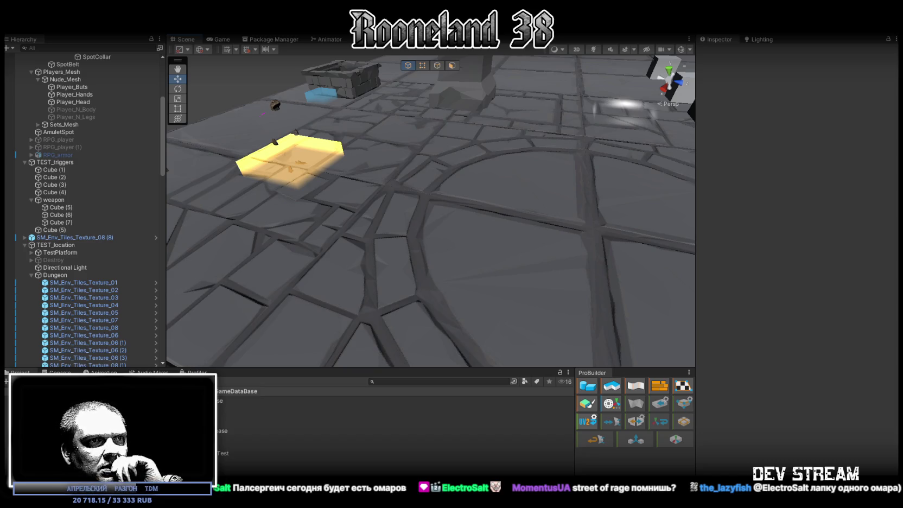
# Switch to the browser showing Google Images results for 'street of rage'
pyautogui.hotkey('alt', 'Tab')
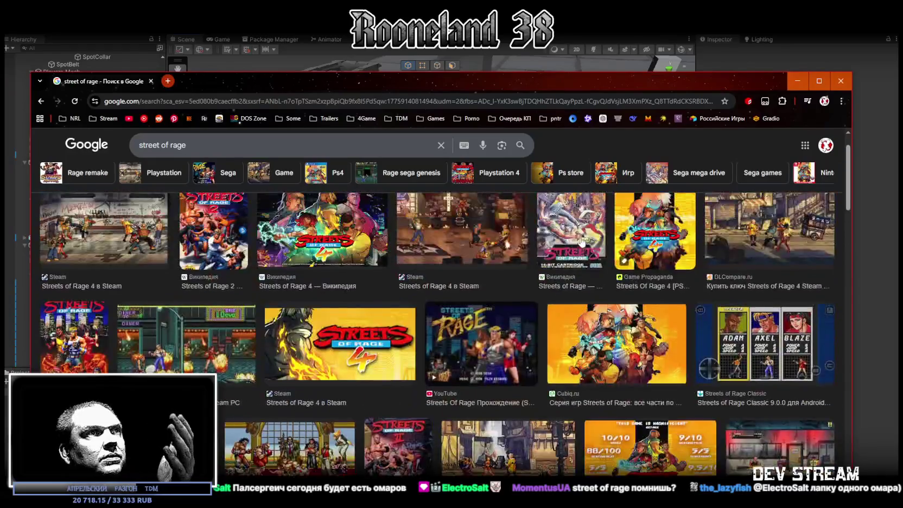
# Position the browser over the editor and scroll through the 'street of rage' image results
pyautogui.scroll(2, 581, 242)
pyautogui.moveTo(535, 80); pyautogui.dragTo(552, 44)
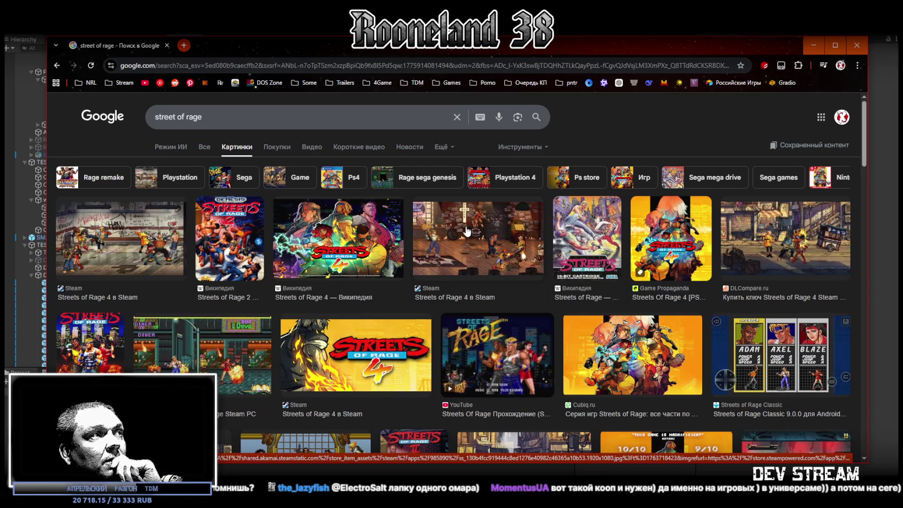
pyautogui.scroll(-3, 465, 231)
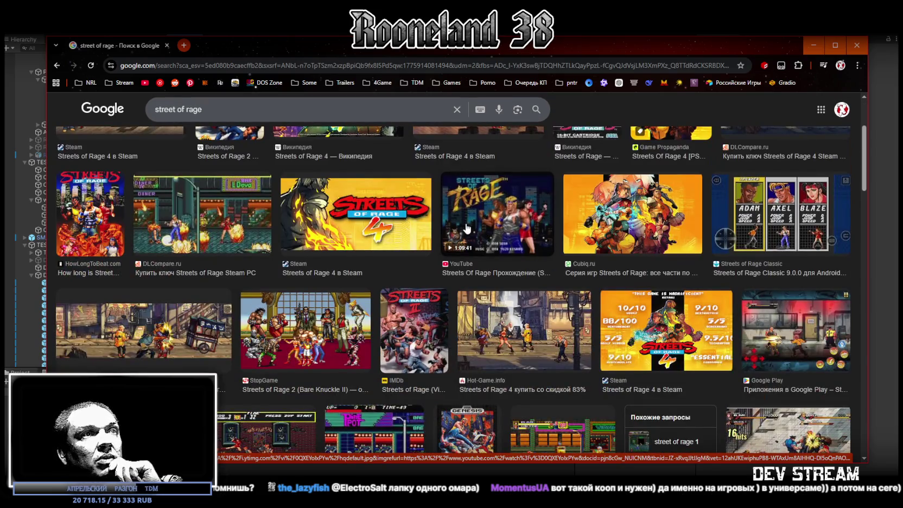
pyautogui.scroll(-3, 466, 229)
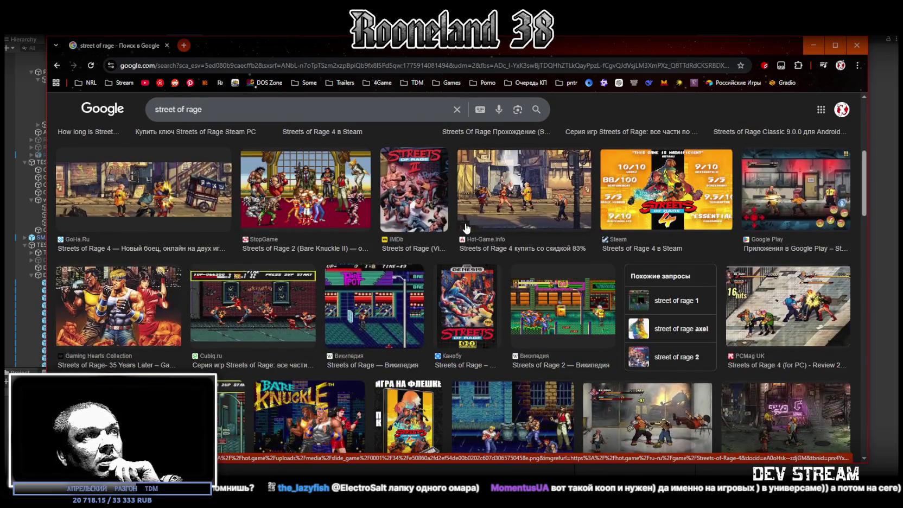
pyautogui.scroll(-1, 466, 228)
pyautogui.scroll(-2, 466, 228)
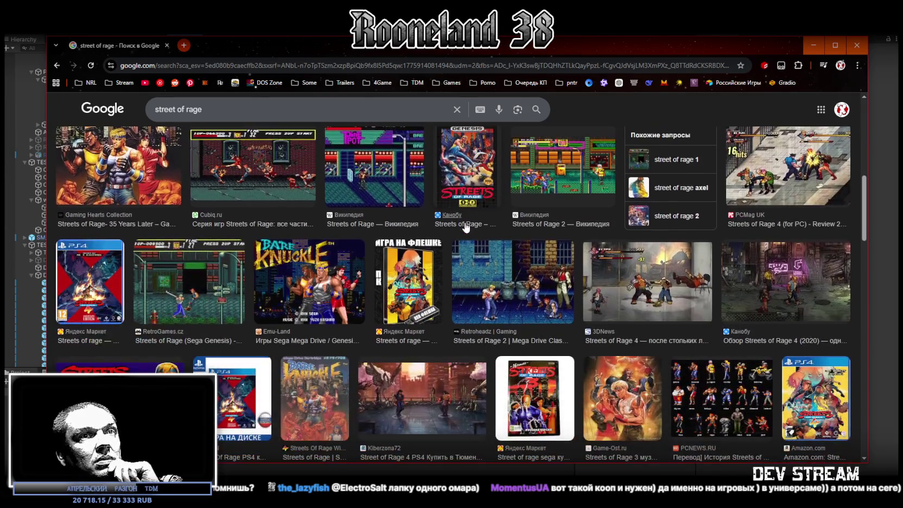
pyautogui.scroll(-1, 466, 227)
pyautogui.scroll(-3, 466, 227)
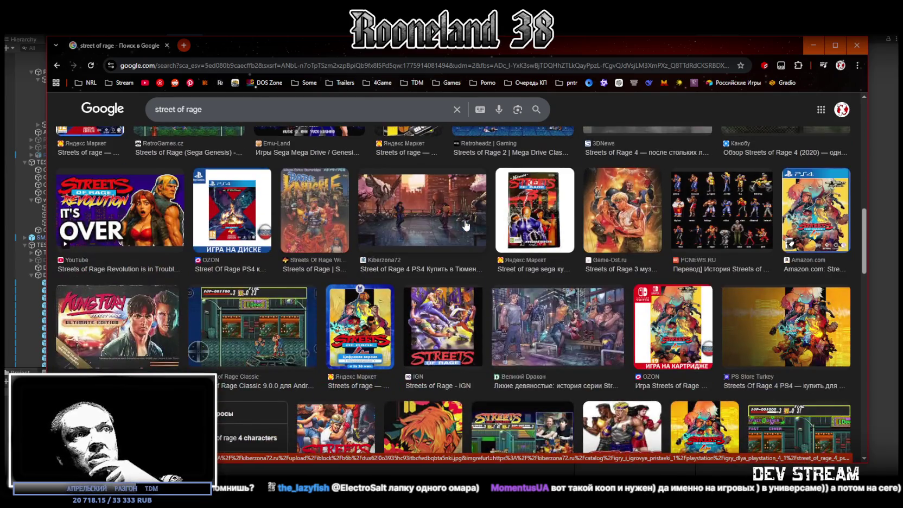
pyautogui.scroll(-3, 466, 226)
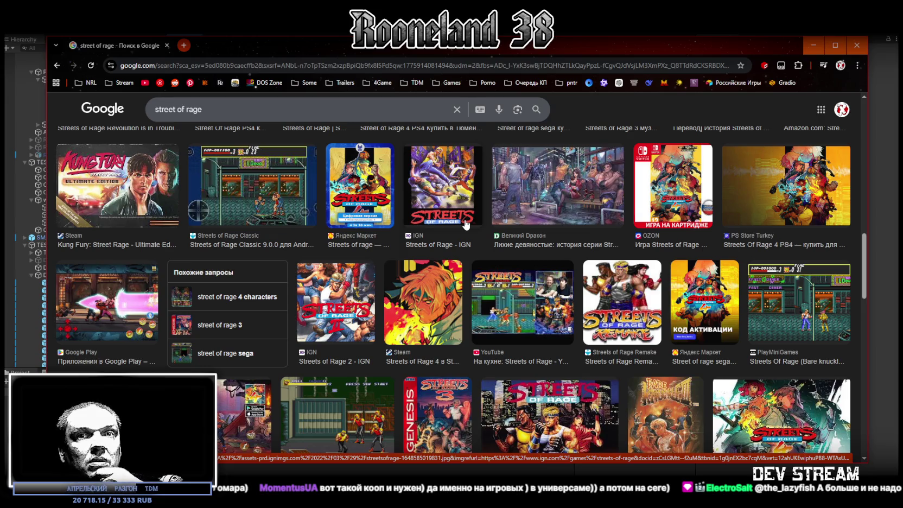
# Scroll further down the results, then hide the browser and return to Unity
pyautogui.scroll(-2, 465, 223)
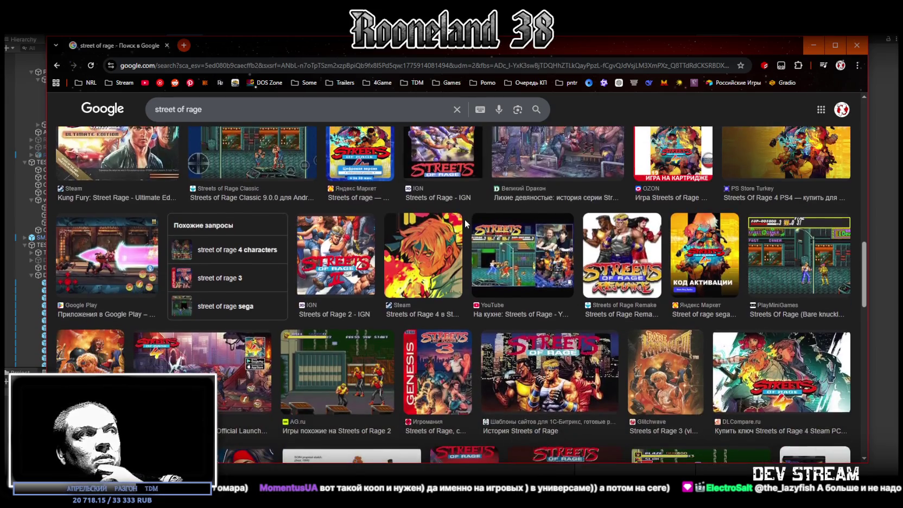
pyautogui.scroll(-3, 465, 222)
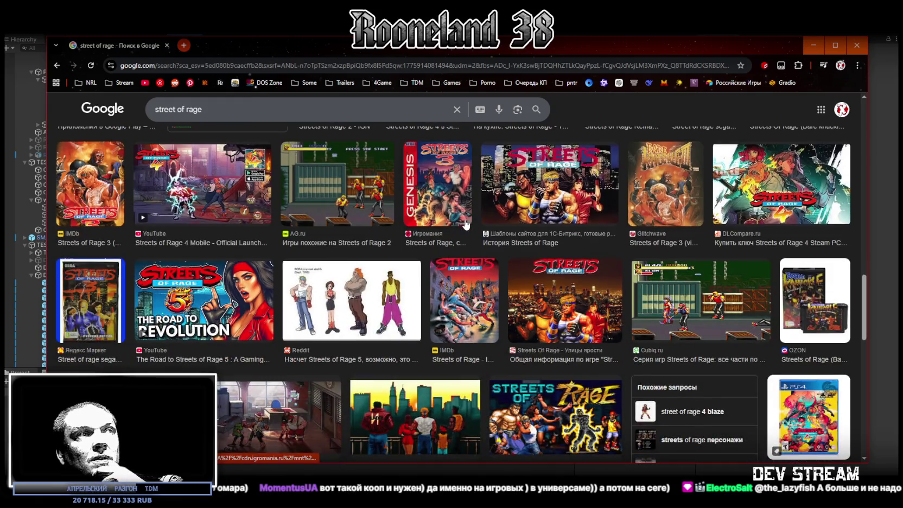
pyautogui.scroll(-2, 465, 224)
pyautogui.scroll(-2, 465, 223)
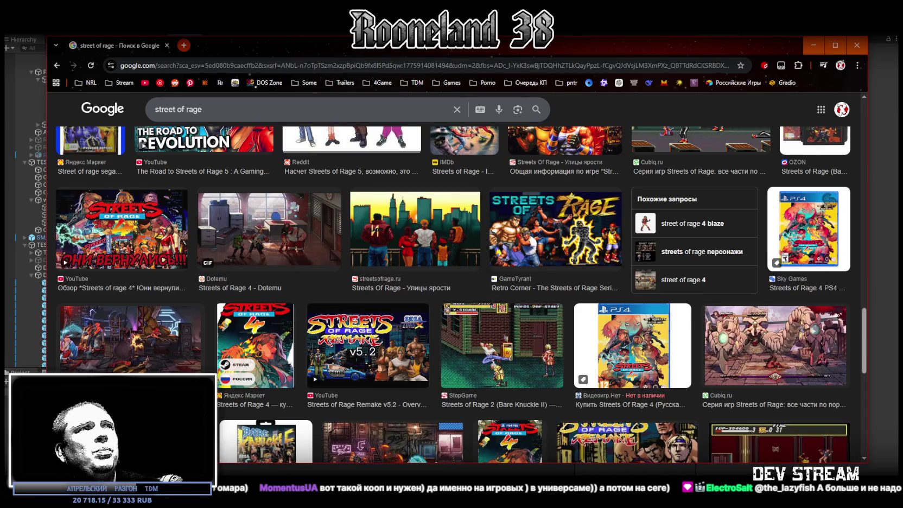
pyautogui.hotkey('alt', 'Tab')
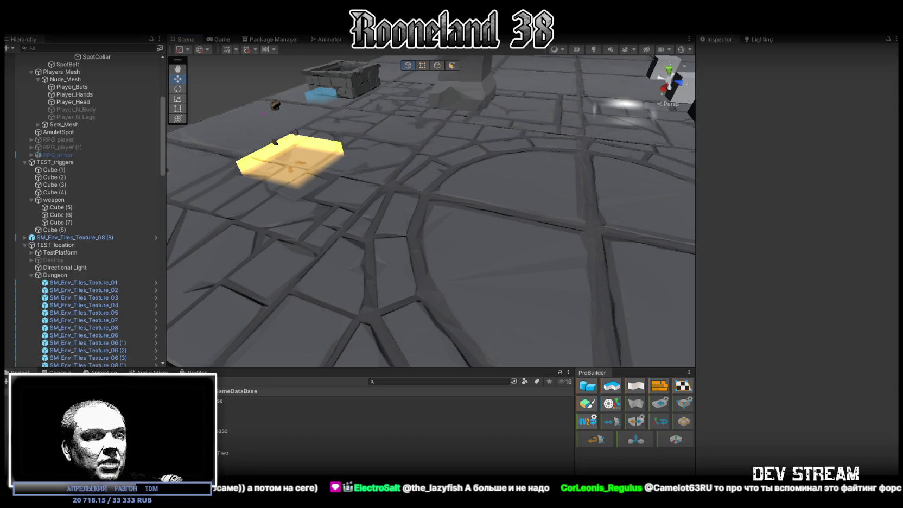
# Switch to the browser showing Google Images results for 'файтинг форс'
pyautogui.hotkey('alt', 'Tab')
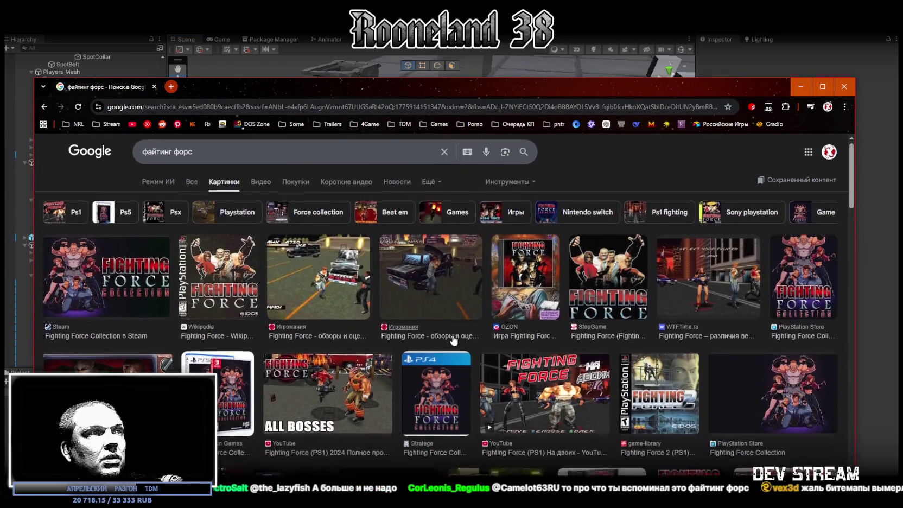
# Scroll the Fighting Force results and preview the RGdb.info and StopGame screenshots
pyautogui.scroll(-2, 453, 341)
pyautogui.scroll(-2, 342, 345)
pyautogui.scroll(-2, 342, 345)
pyautogui.click(301, 338)
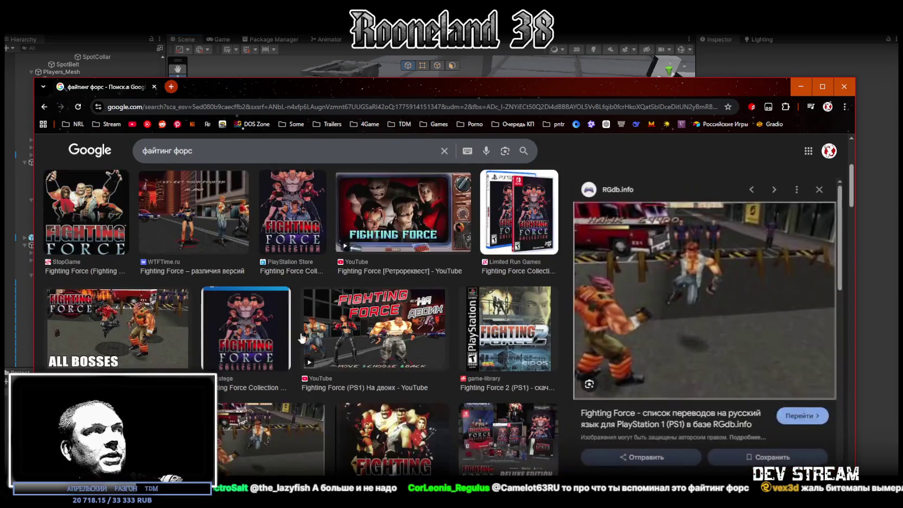
pyautogui.scroll(-4, 464, 355)
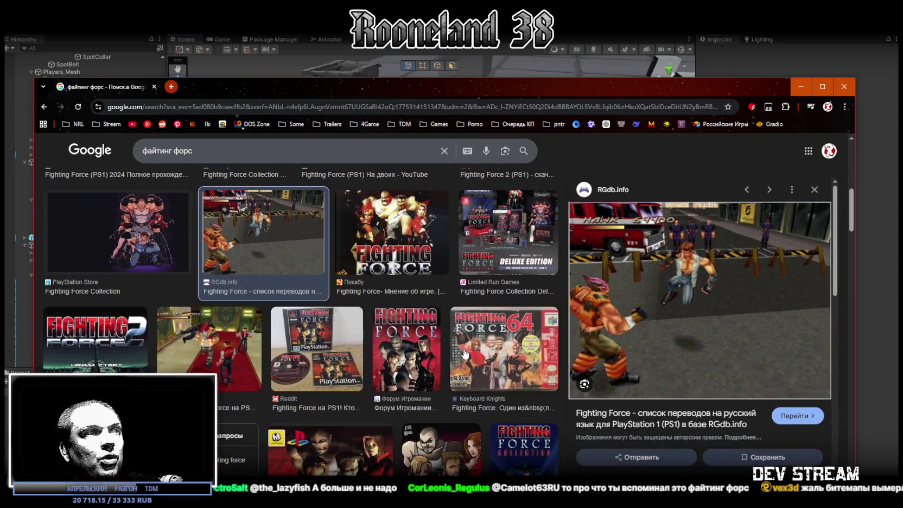
pyautogui.scroll(-2, 464, 353)
pyautogui.scroll(-2, 463, 350)
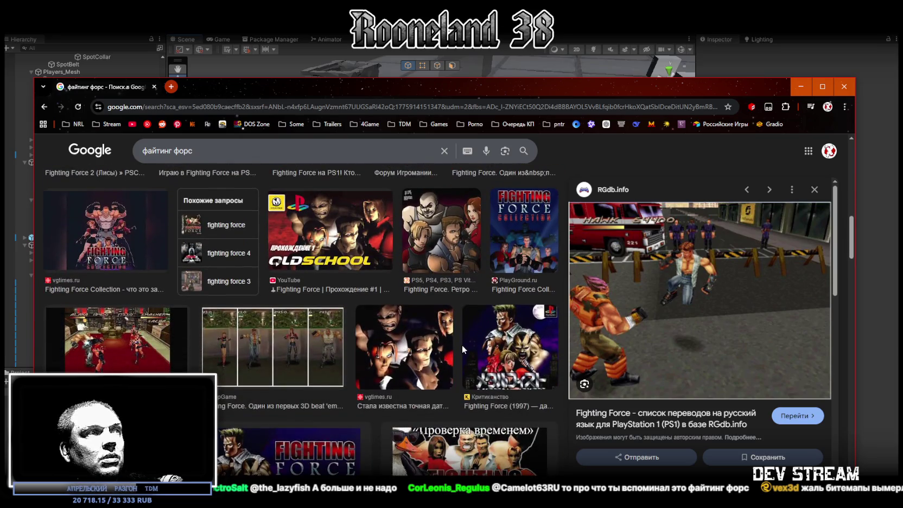
pyautogui.click(271, 356)
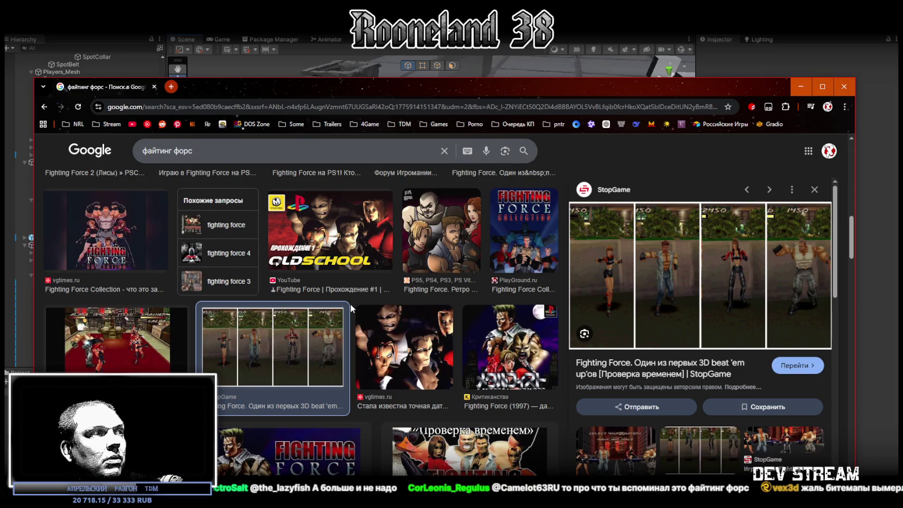
# Preview the PSCD.ru police-car screenshot, then return to the Unity editor
pyautogui.scroll(-2, 350, 303)
pyautogui.scroll(-2, 350, 304)
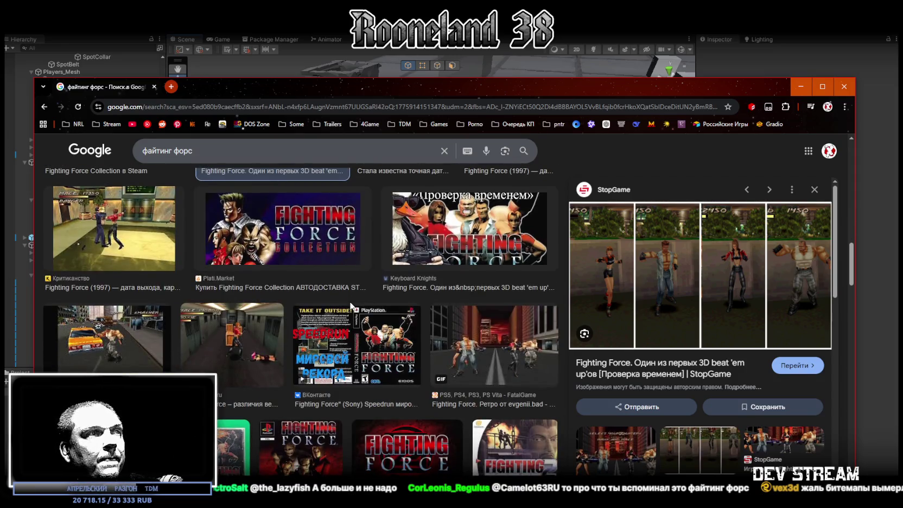
pyautogui.scroll(-2, 350, 305)
pyautogui.click(98, 348)
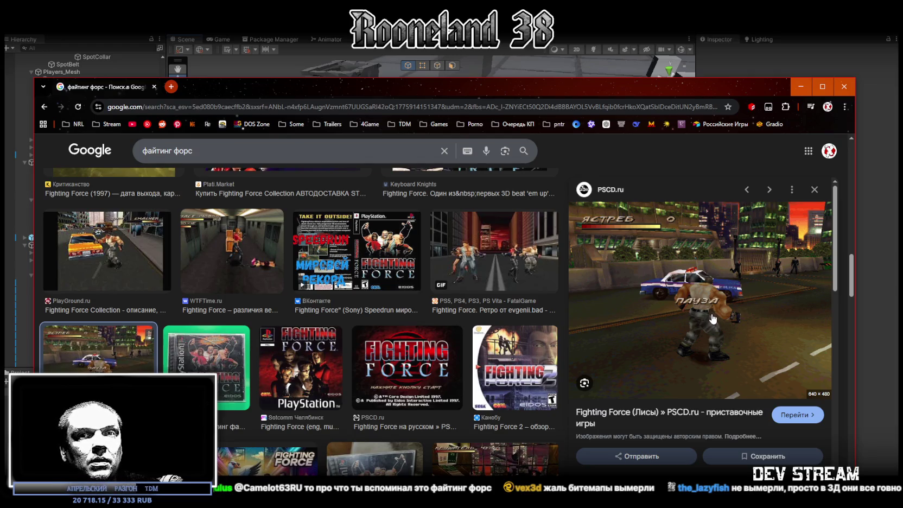
pyautogui.click(553, 67)
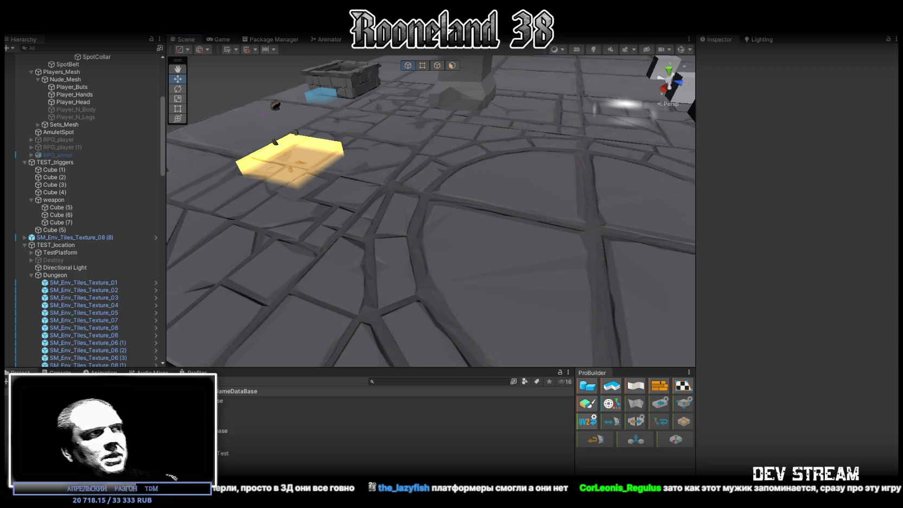
# Pull the Scene view back over the dungeon hall, then switch to Photoshop's PRG_wpn1.psd sheet
pyautogui.hotkey('ctrl', 'shift', 'c')
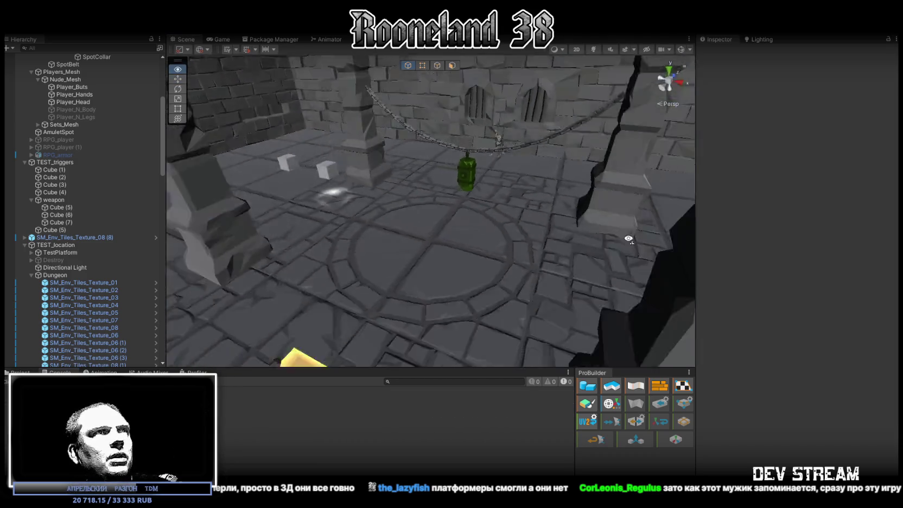
pyautogui.moveTo(544, 246); pyautogui.dragTo(695, 223)
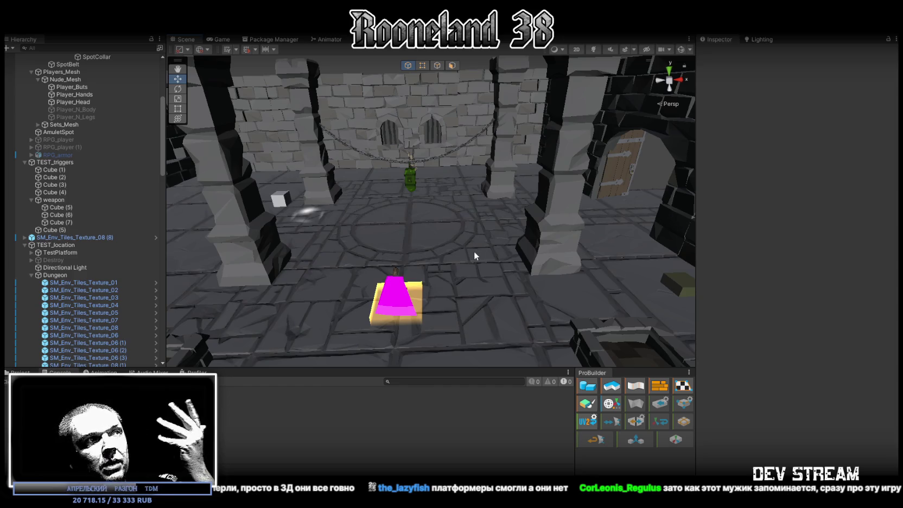
pyautogui.hotkey('alt', 'Tab')
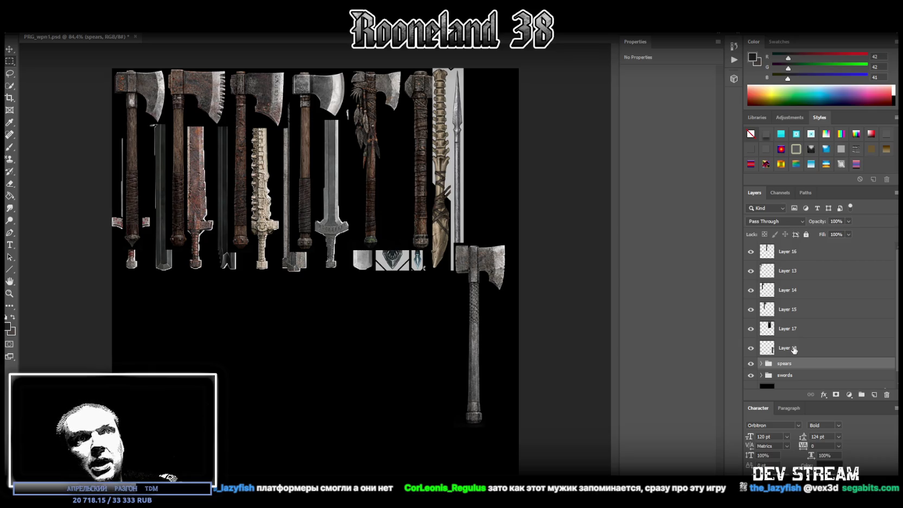
# Select the axe handle area on Layer 17 and cut it onto a new Layer 19
pyautogui.click(794, 350)
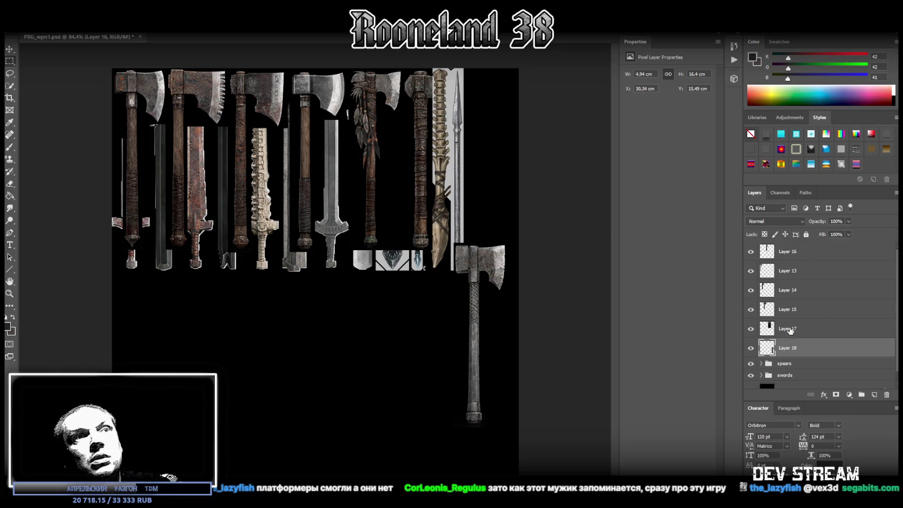
pyautogui.click(789, 330)
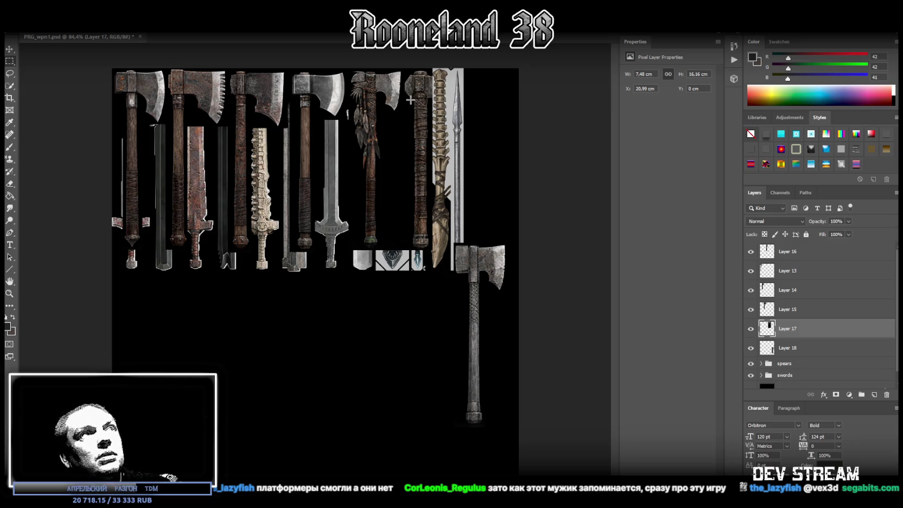
pyautogui.moveTo(411, 99); pyautogui.dragTo(430, 250)
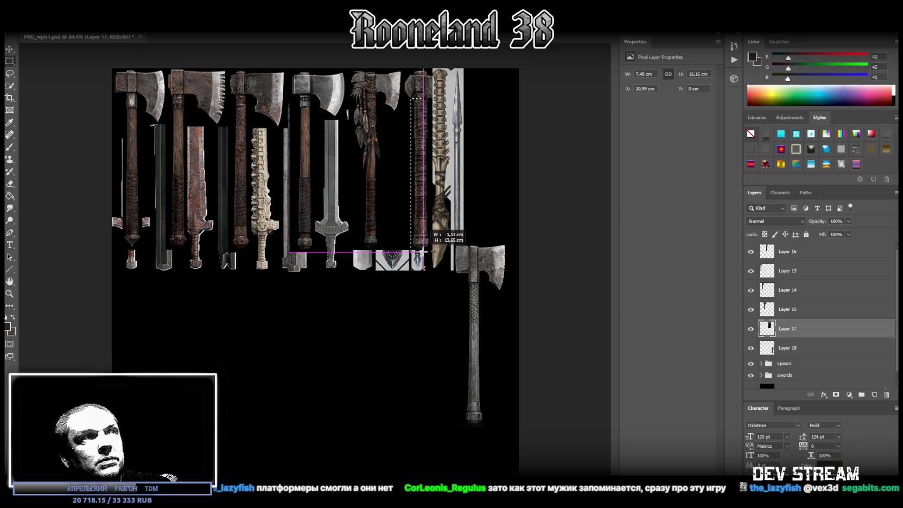
pyautogui.rightClick(423, 150)
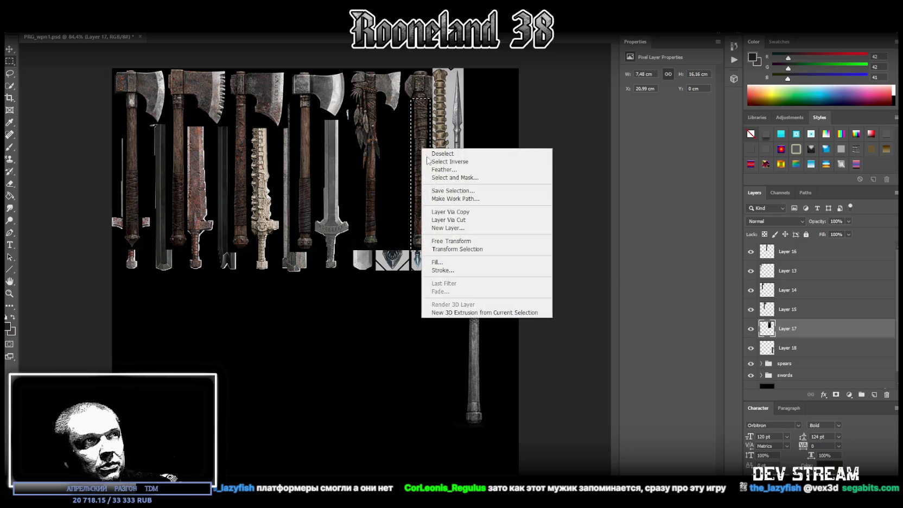
pyautogui.click(471, 220)
# Move the cut handle left to sit beside the feathered axe
pyautogui.hotkey('ctrl', 't')
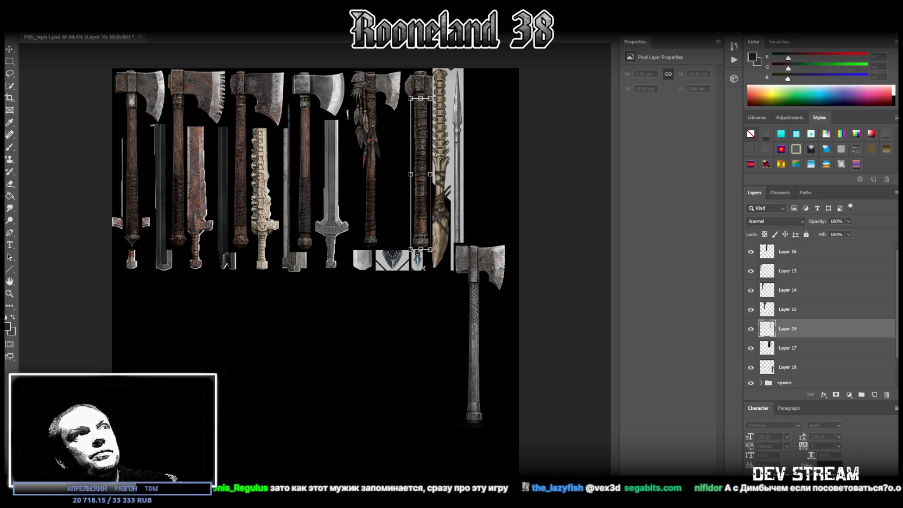
pyautogui.moveTo(419, 150); pyautogui.dragTo(391, 162)
pyautogui.rightClick(391, 162)
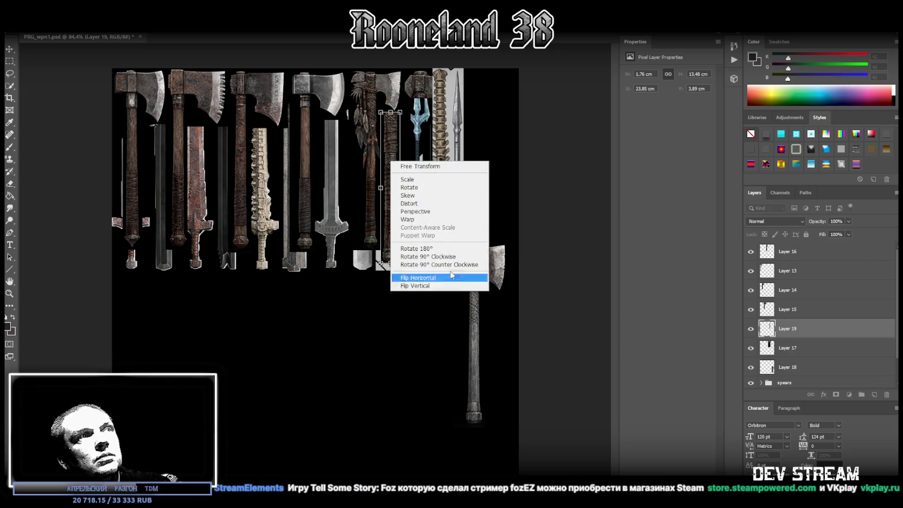
pyautogui.click(418, 114)
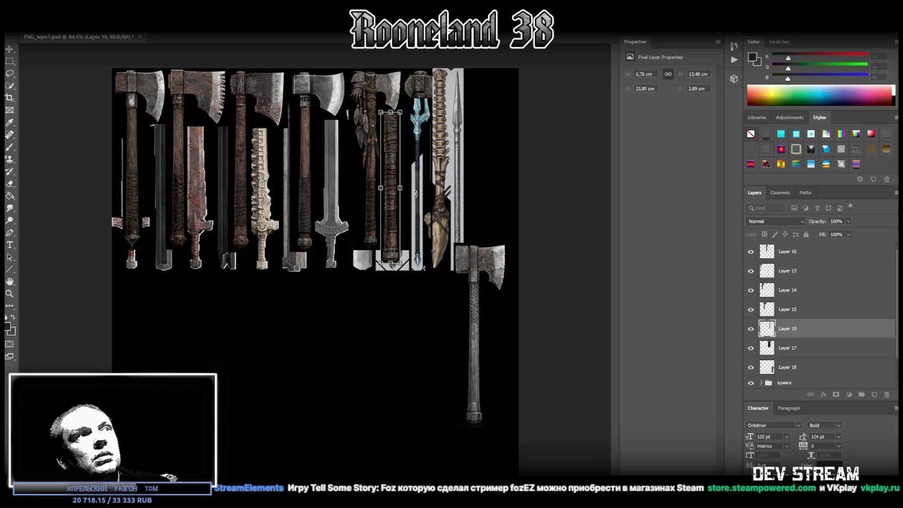
pyautogui.rightClick(392, 219)
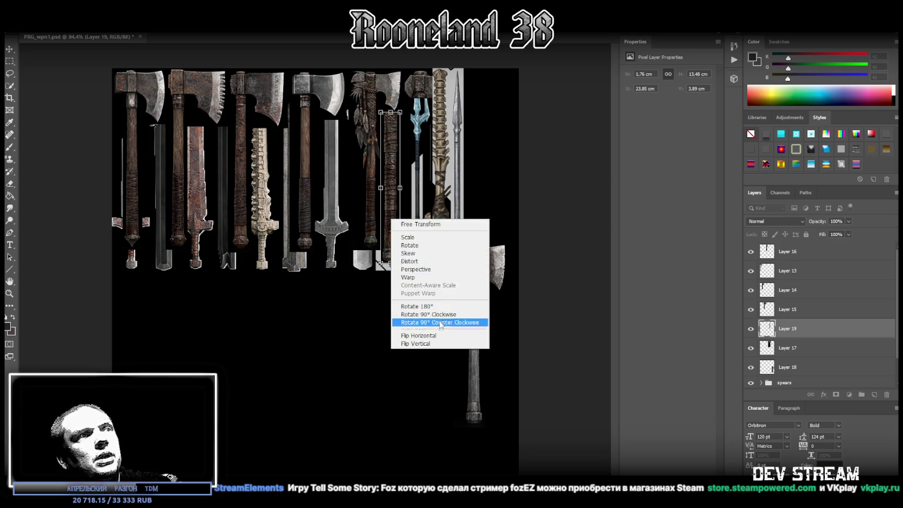
pyautogui.click(770, 321)
pyautogui.rightClick(863, 268)
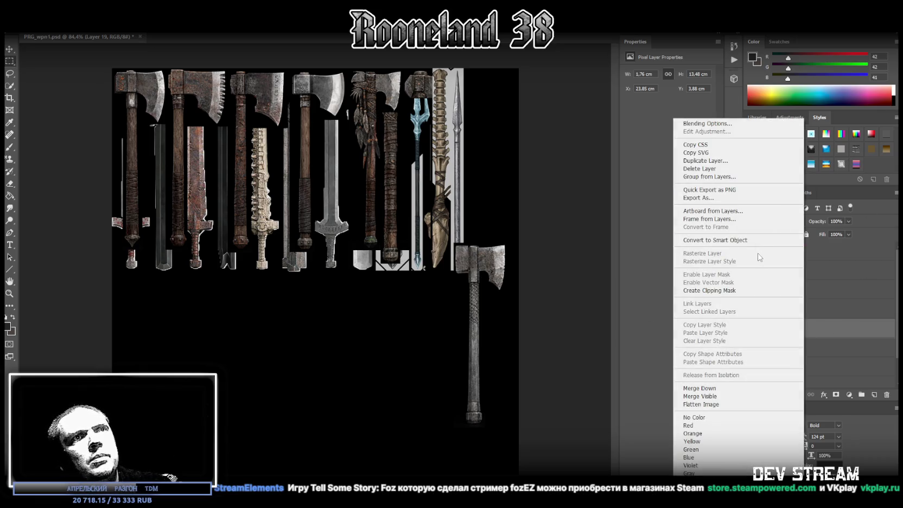
# Convert Layer 19 to a Smart Object and shorten the handle slightly from its bottom
pyautogui.click(740, 240)
pyautogui.hotkey('ctrl', 't')
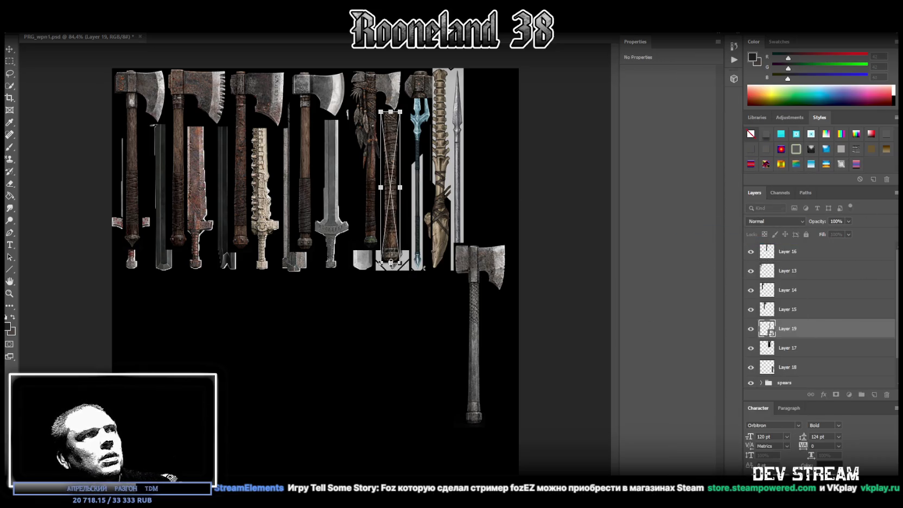
pyautogui.moveTo(391, 264); pyautogui.dragTo(391, 250)
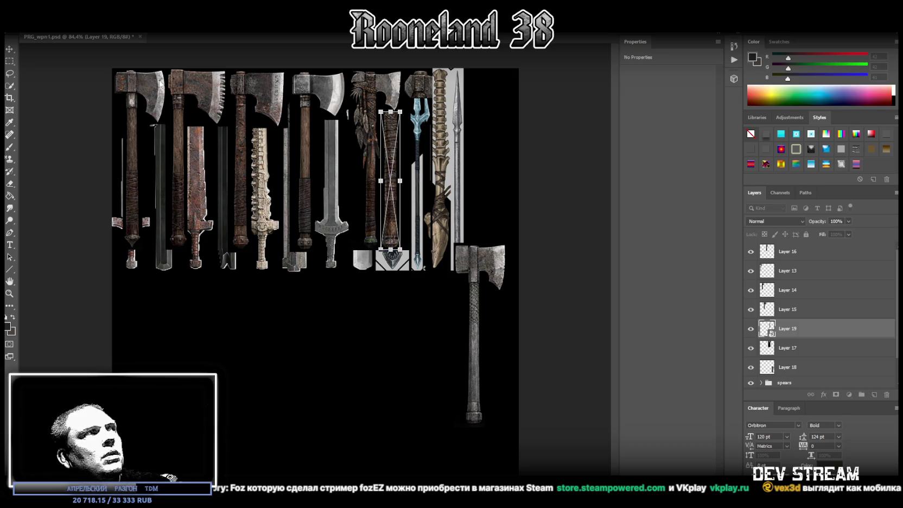
pyautogui.click(12, 49)
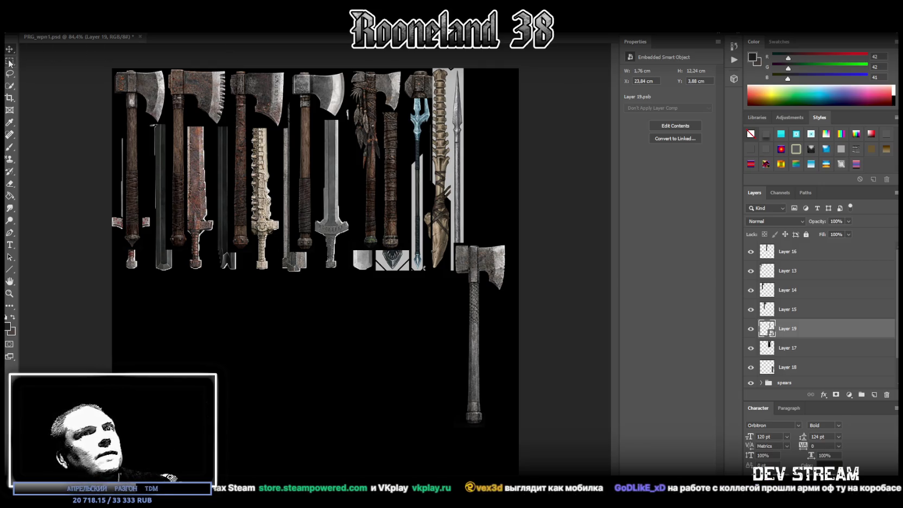
# Check Layers 15 and 17 by toggling visibility, then merge Layer 17 into Layer 19
pyautogui.click(751, 309)
pyautogui.click(751, 309)
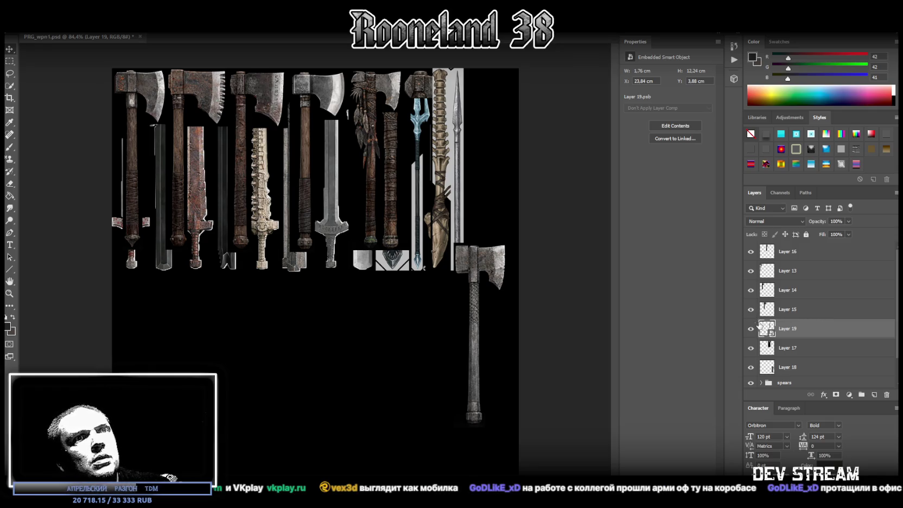
pyautogui.click(751, 348)
pyautogui.click(751, 348)
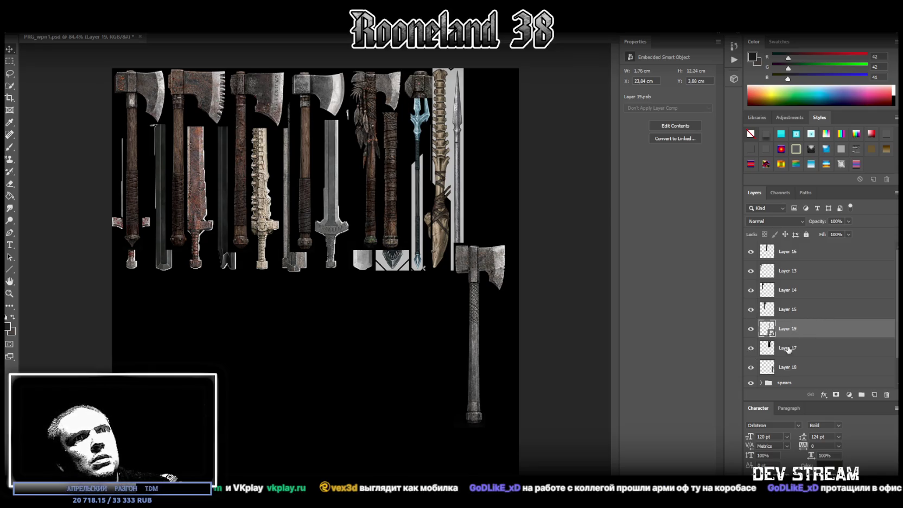
pyautogui.click(788, 351)
pyautogui.keyDown('shift'); pyautogui.click(791, 330); pyautogui.keyUp('shift')
pyautogui.rightClick(790, 328)
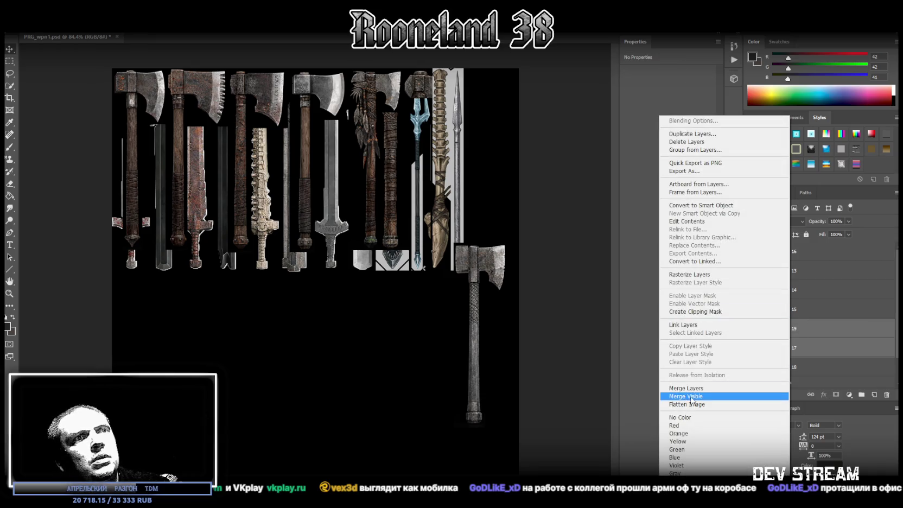
pyautogui.click(692, 390)
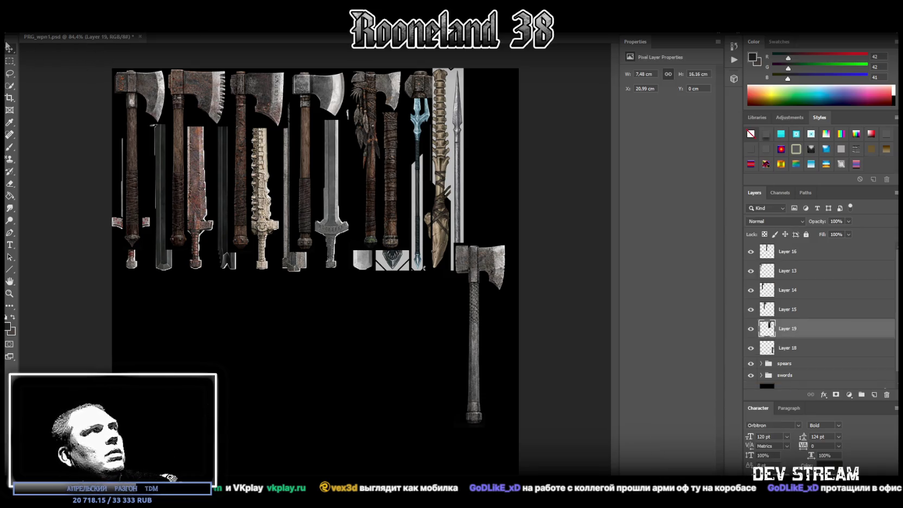
# Move the merged weapons on Layer 19 down into the row below the swords
pyautogui.moveTo(387, 108)
pyautogui.mouseDown()
pyautogui.moveTo(288, 145)
pyautogui.moveTo(347, 305)
pyautogui.moveTo(335, 163)
pyautogui.mouseUp()
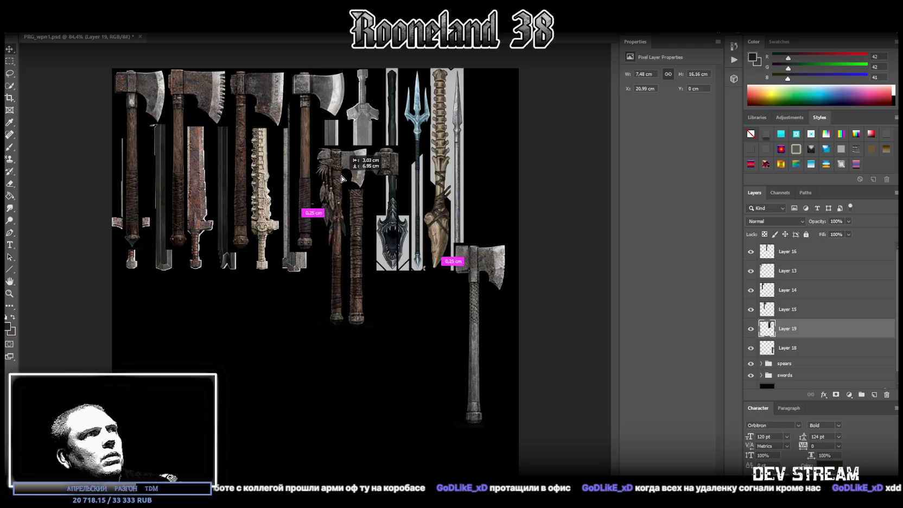
pyautogui.moveTo(335, 163); pyautogui.dragTo(346, 230)
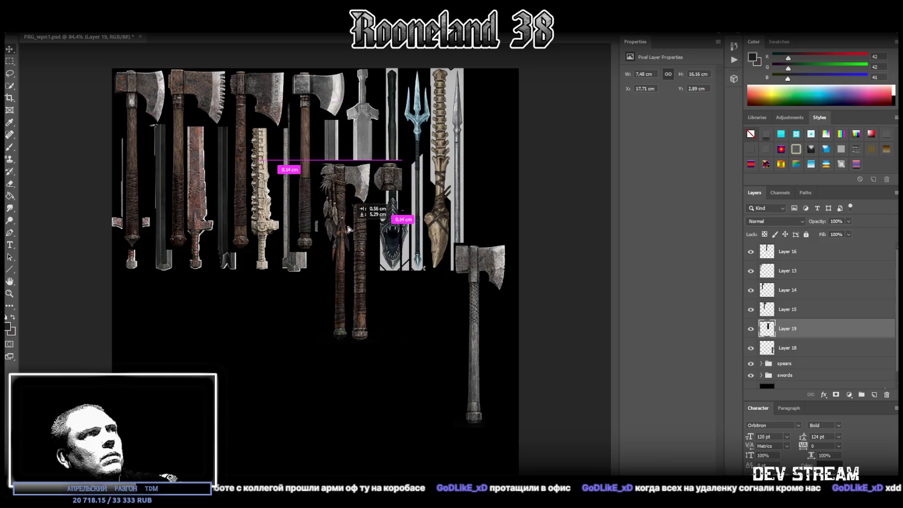
pyautogui.moveTo(346, 229); pyautogui.dragTo(346, 230)
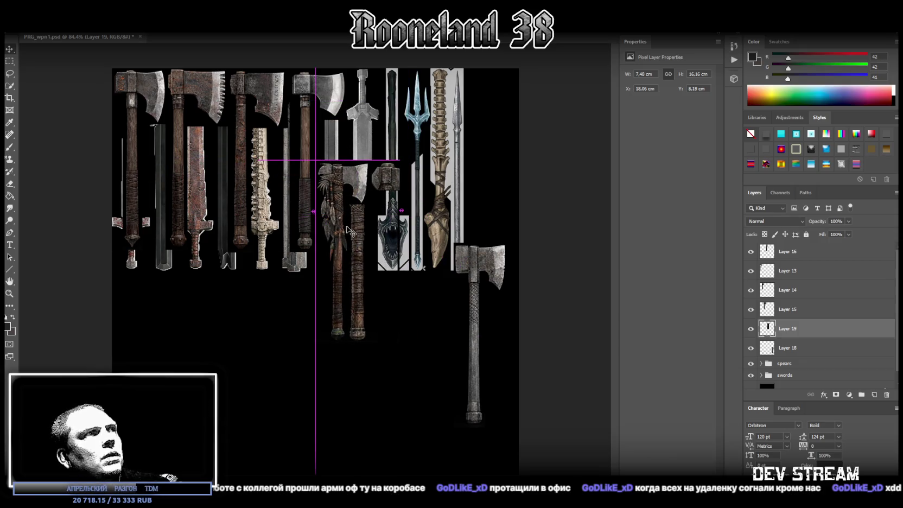
# Marquee the feathered axe and handle and cut them onto a new Layer 20 with Layer Via Cut
pyautogui.click(10, 62)
pyautogui.moveTo(274, 142); pyautogui.dragTo(370, 414)
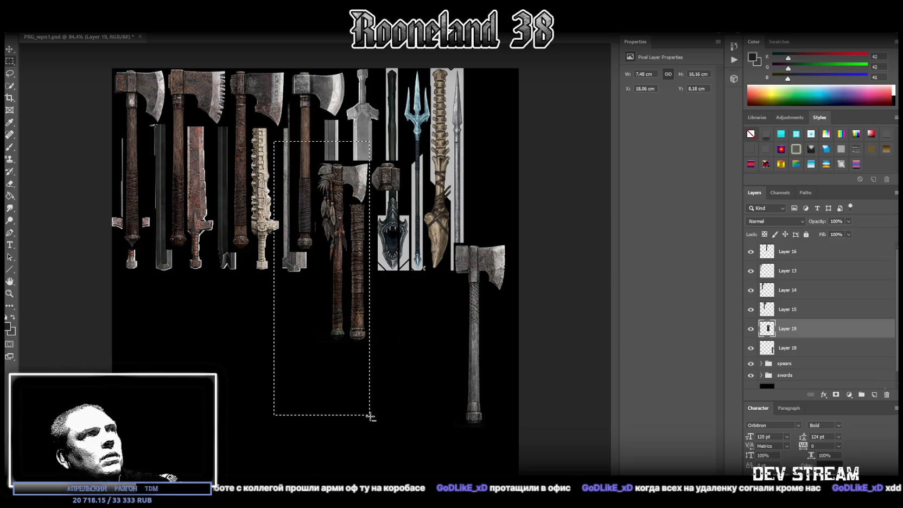
pyautogui.rightClick(336, 255)
pyautogui.click(363, 327)
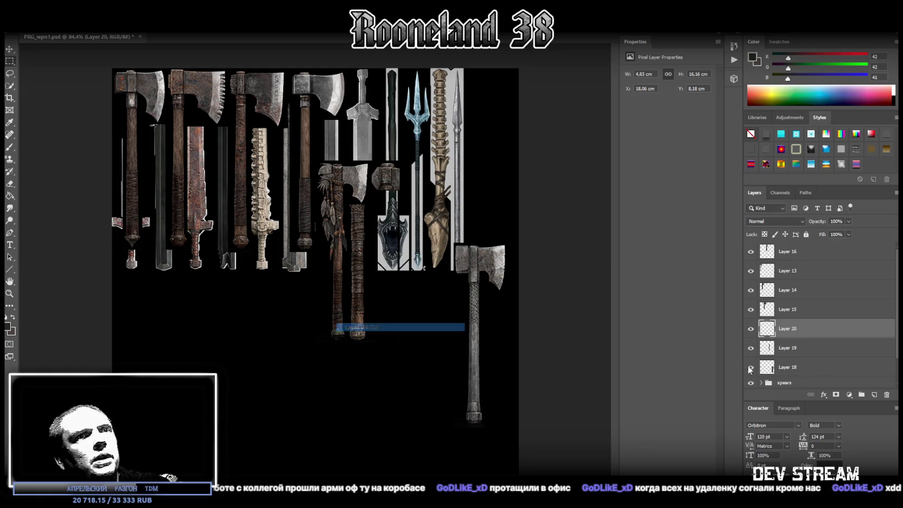
# Delete the leftover Layer 19 and drag Layer 20's axes to the atlas's lower-left corner
pyautogui.click(809, 348)
pyautogui.press('Delete')
pyautogui.click(788, 329)
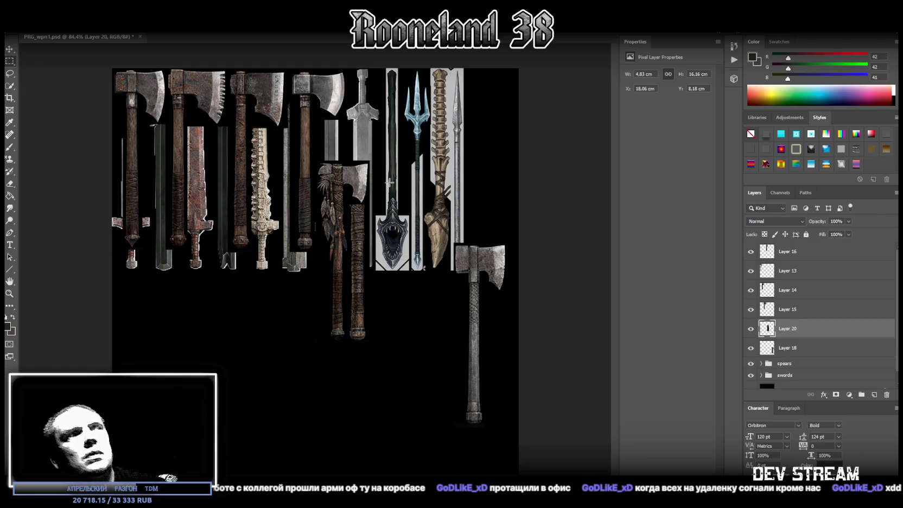
pyautogui.moveTo(352, 183)
pyautogui.mouseDown()
pyautogui.moveTo(383, 161)
pyautogui.moveTo(151, 319)
pyautogui.mouseUp()
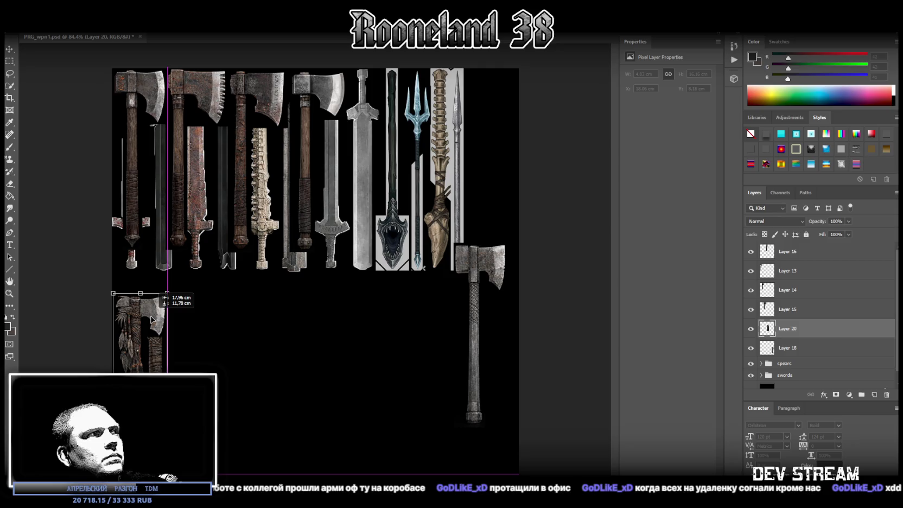
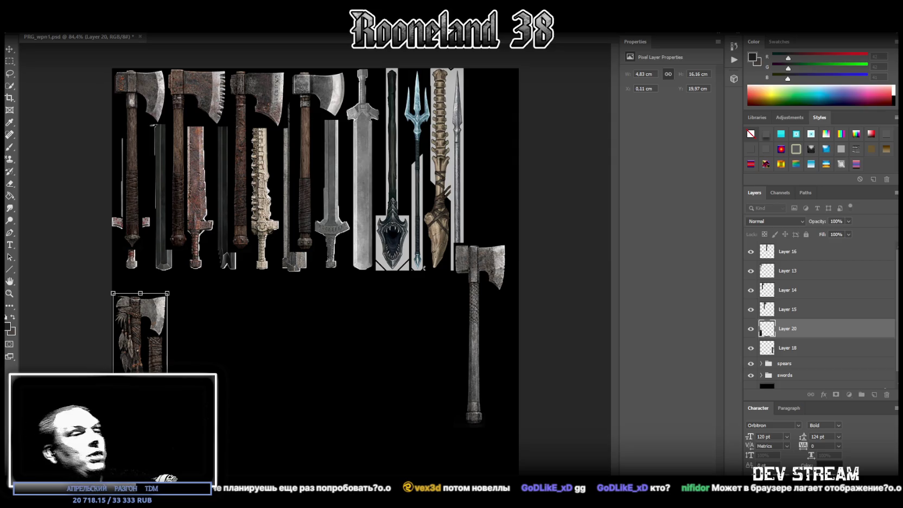
# Bring the Weeek TDM Zone task board in Chrome over Photoshop and maximize it
pyautogui.moveTo(255, 11)
pyautogui.mouseDown()
pyautogui.moveTo(292, 64)
pyautogui.moveTo(272, 1)
pyautogui.mouseUp()
pyautogui.scroll(-3, 335, 380)
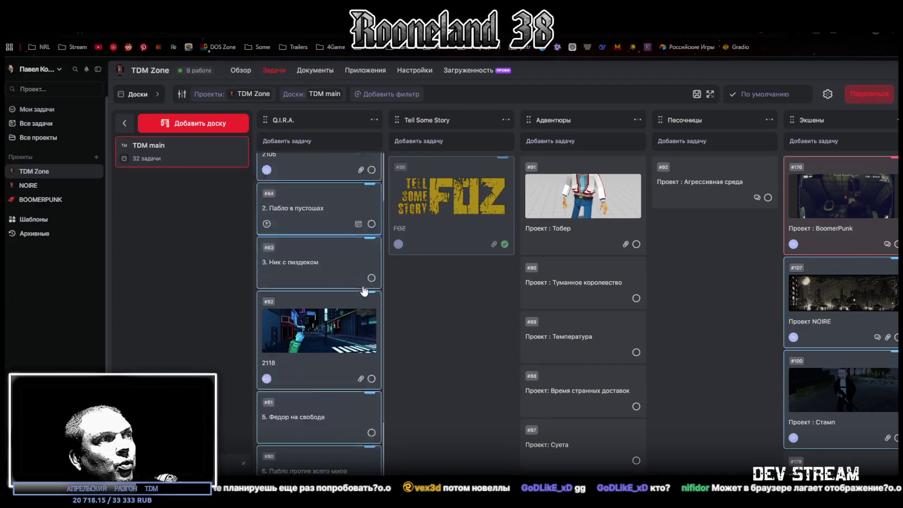
pyautogui.scroll(4, 325, 423)
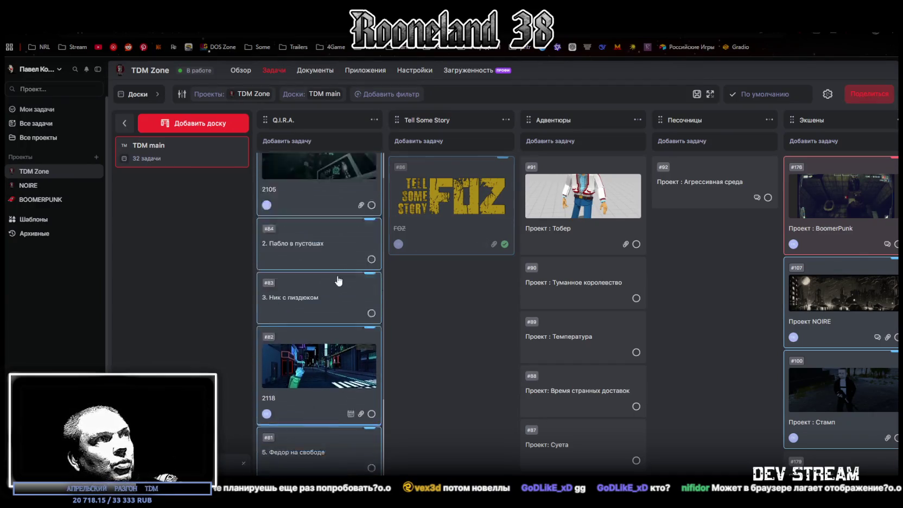
pyautogui.scroll(-2, 316, 436)
pyautogui.scroll(2, 320, 423)
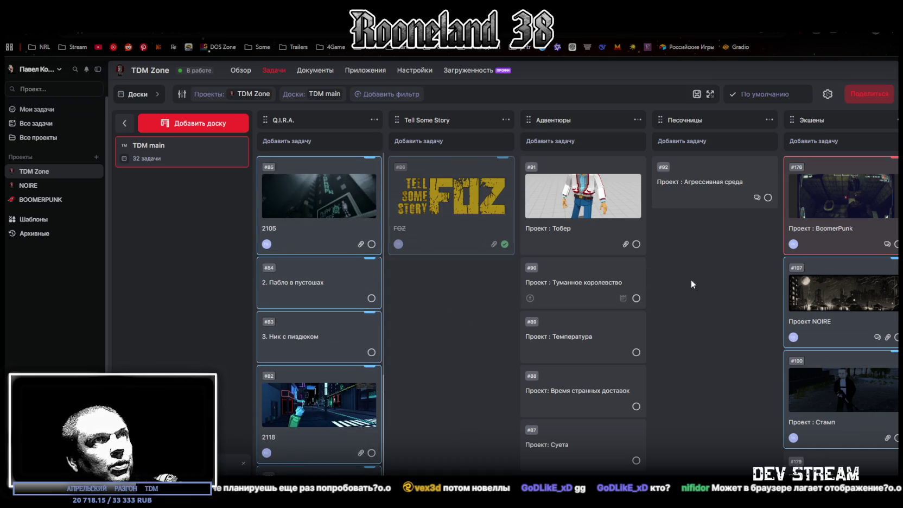
pyautogui.rightClick(676, 277)
pyautogui.click(702, 289)
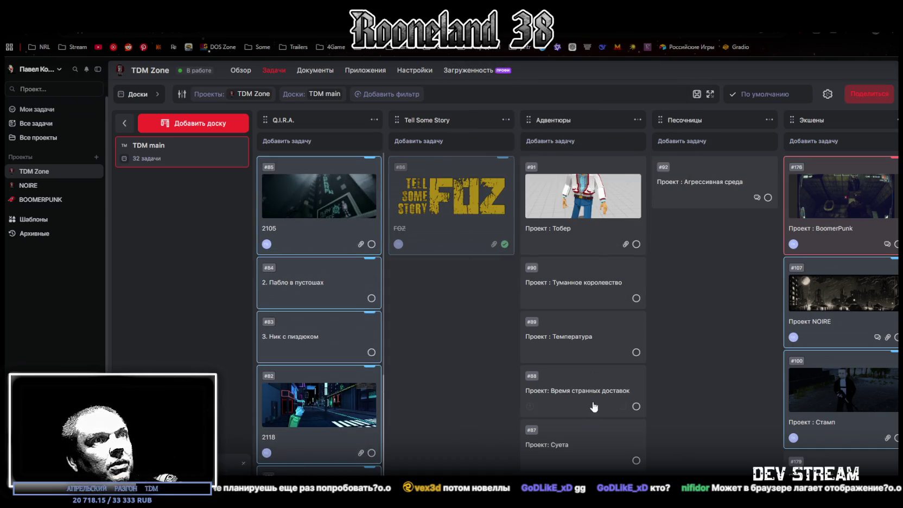
pyautogui.moveTo(701, 289); pyautogui.dragTo(415, 193)
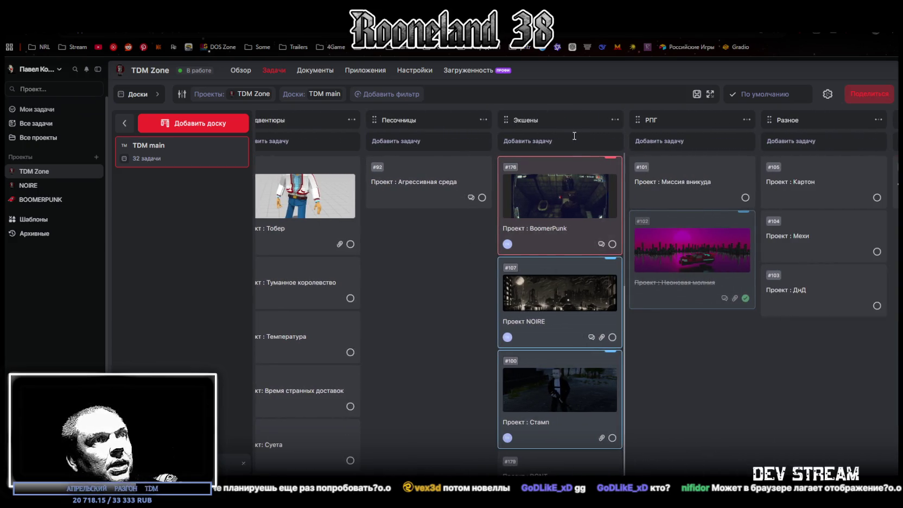
pyautogui.scroll(-1, 586, 323)
pyautogui.scroll(-1, 586, 323)
pyautogui.scroll(-4, 567, 187)
pyautogui.scroll(-3, 554, 278)
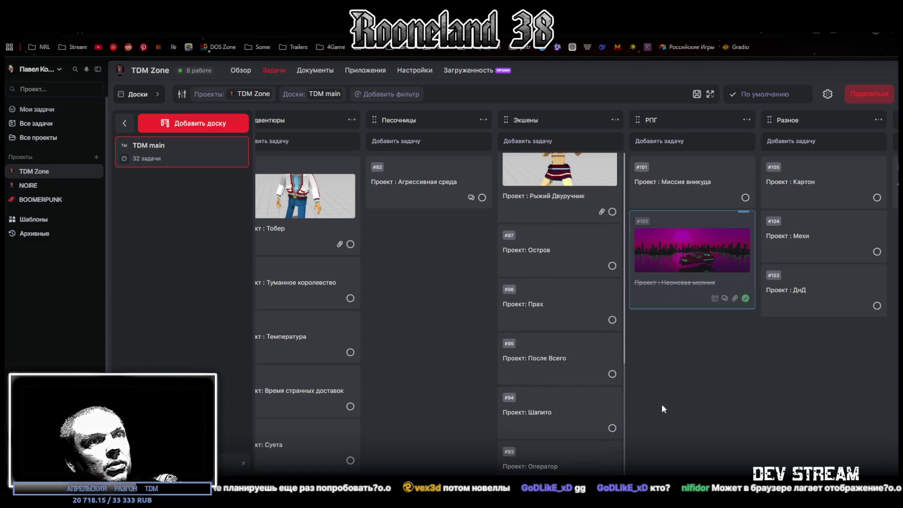
pyautogui.hscroll(3, 731, 313)
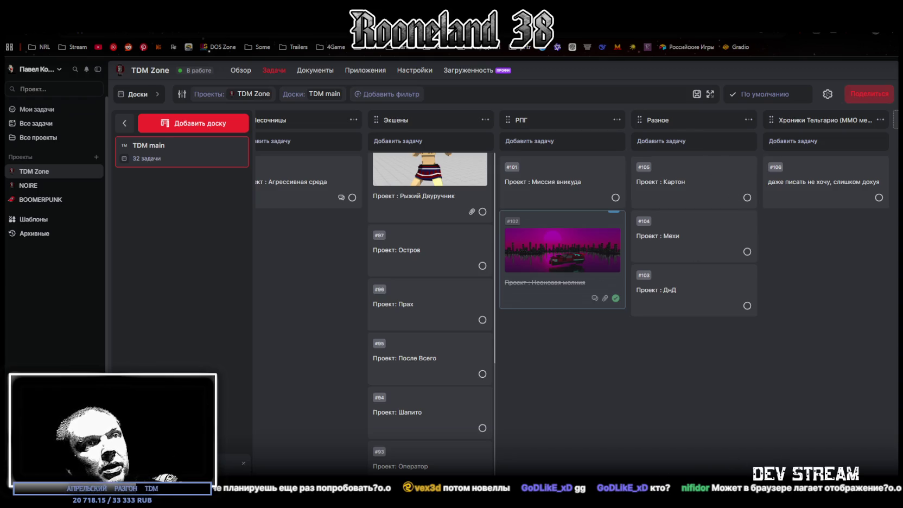
pyautogui.hscroll(3, 576, 304)
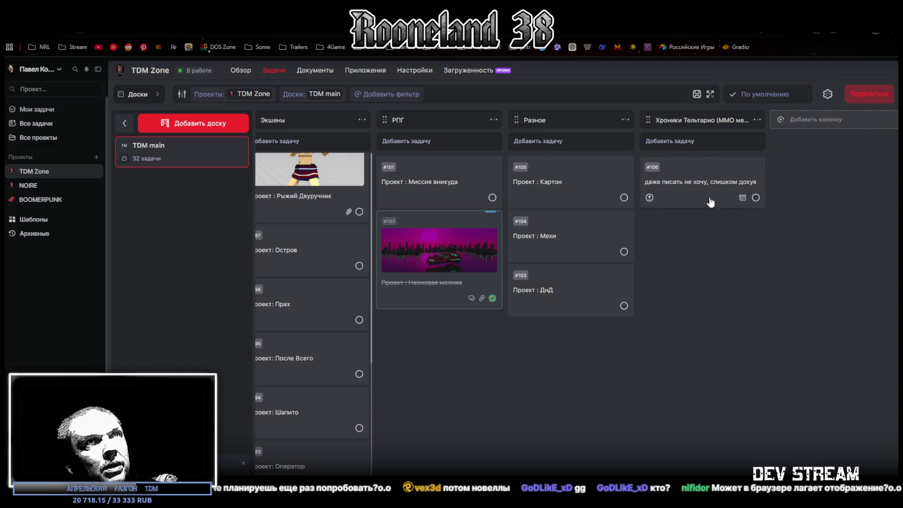
pyautogui.hscroll(-10, 450, 315)
pyautogui.hscroll(10, 451, 315)
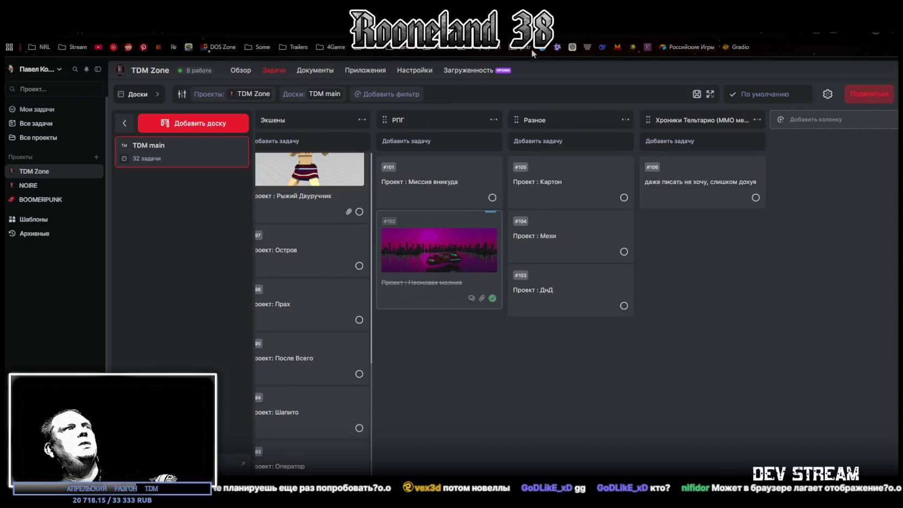
pyautogui.hotkey('alt', 'Tab')
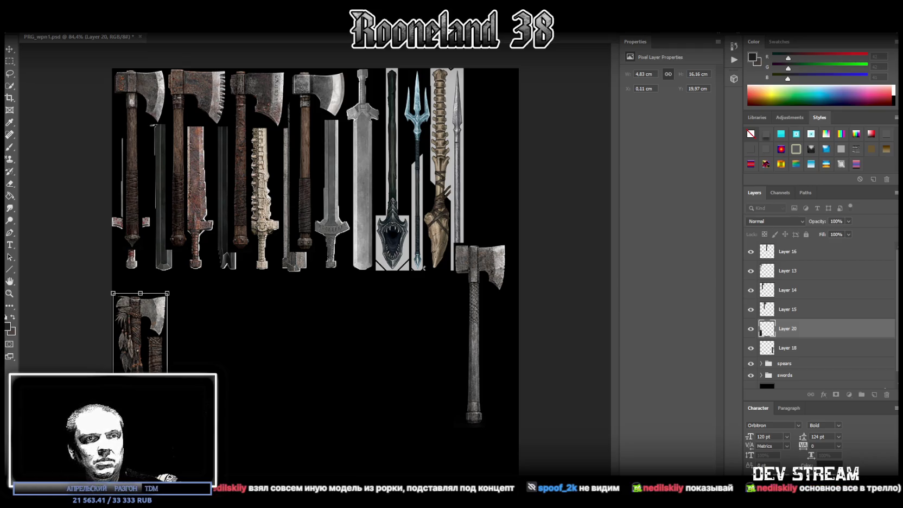
# Switch to the Modfall Miro board and pan over the UI mockups and gameplay screenshots
pyautogui.hotkey('alt', 'Tab')
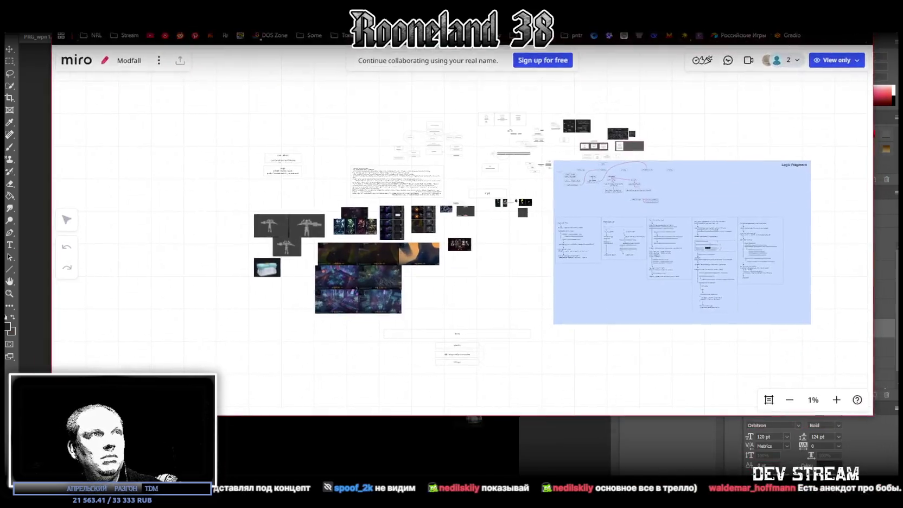
pyautogui.scroll(5, 288, 224)
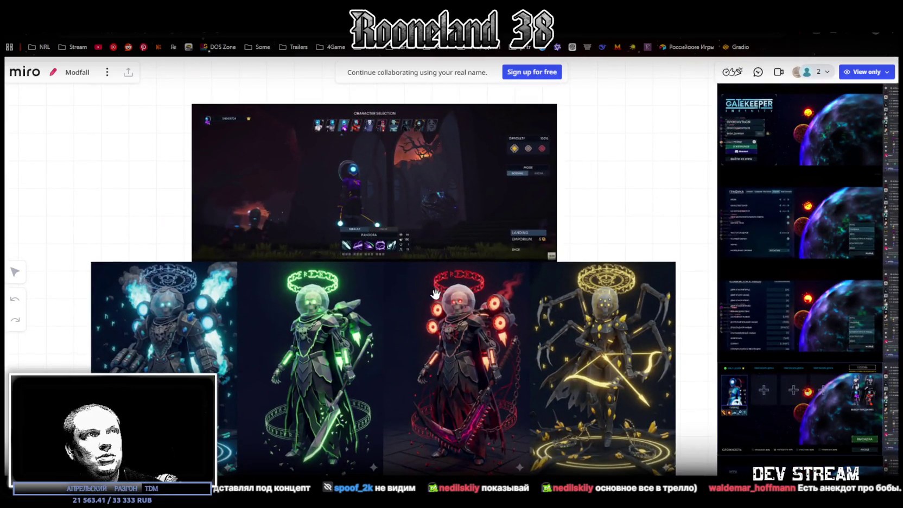
pyautogui.scroll(-3, 443, 287)
pyautogui.moveTo(779, 273)
pyautogui.mouseDown()
pyautogui.moveTo(594, 247)
pyautogui.moveTo(343, 257)
pyautogui.mouseUp()
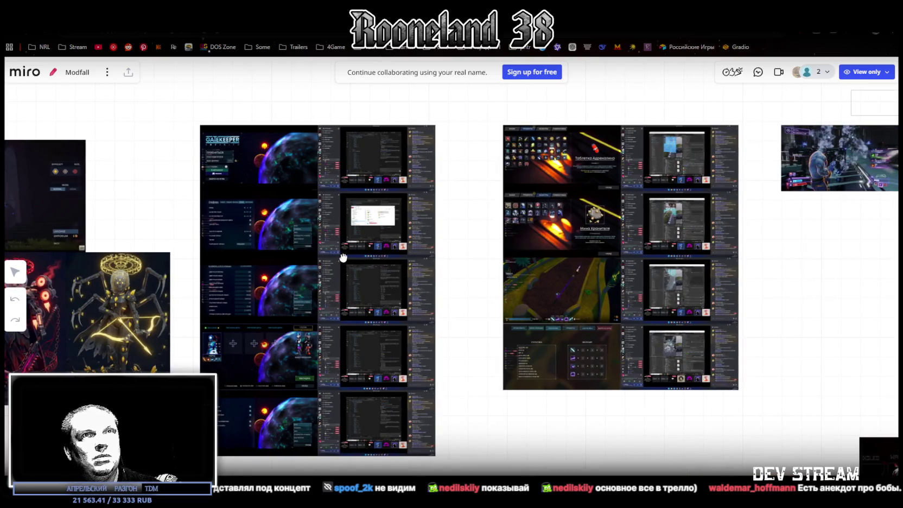
pyautogui.scroll(5, 313, 294)
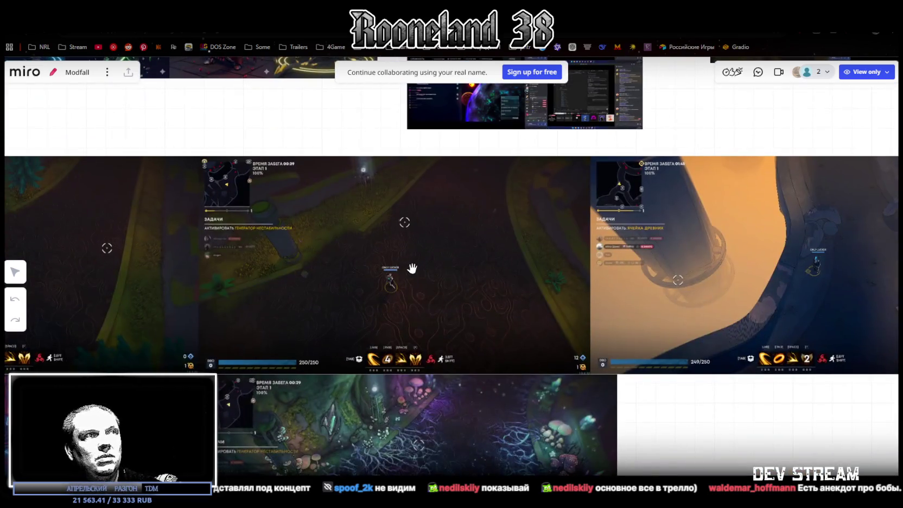
pyautogui.moveTo(316, 355); pyautogui.dragTo(458, 166)
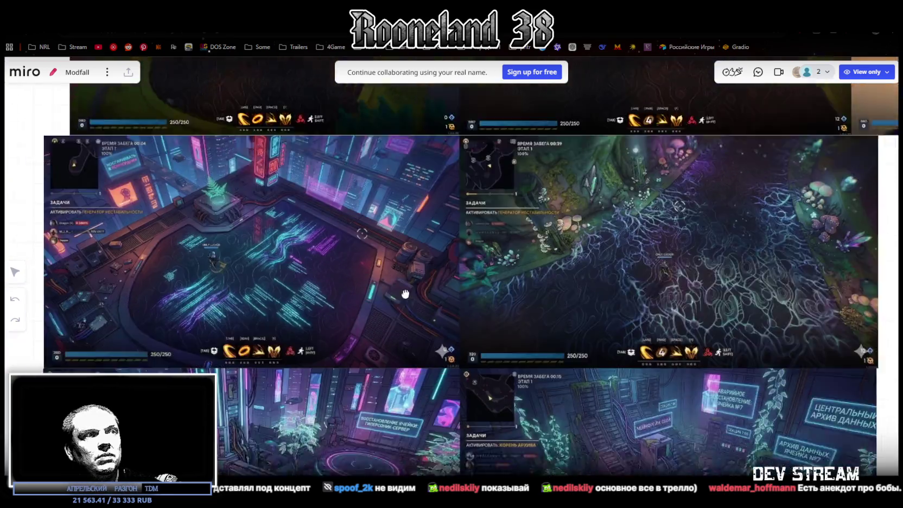
# Pan across the grey 3D mech model renders, then return to the Photoshop weapon sheet
pyautogui.scroll(-5, 460, 169)
pyautogui.scroll(2, 441, 254)
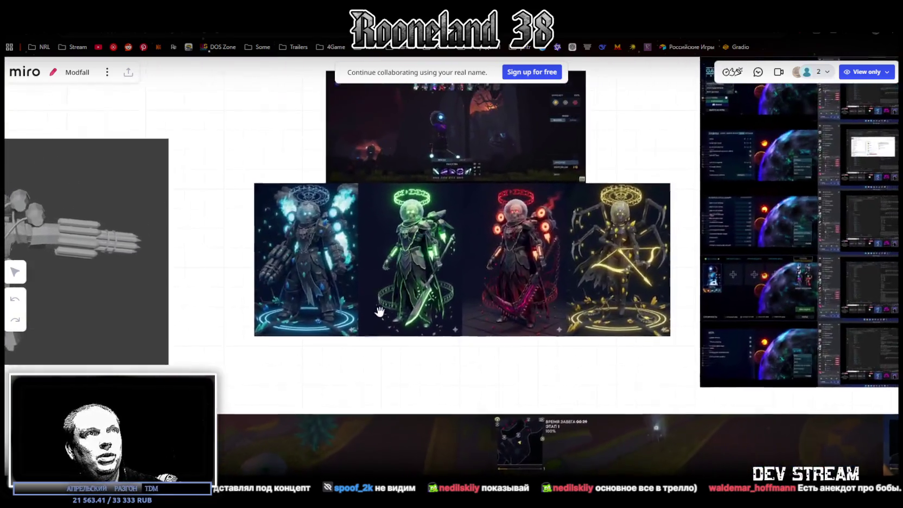
pyautogui.scroll(2, 526, 224)
pyautogui.scroll(2, 527, 225)
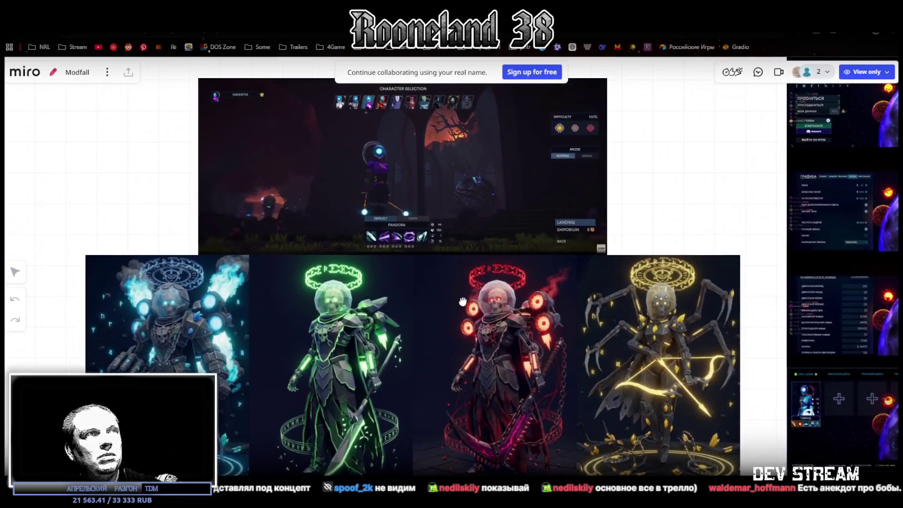
pyautogui.scroll(1, 470, 259)
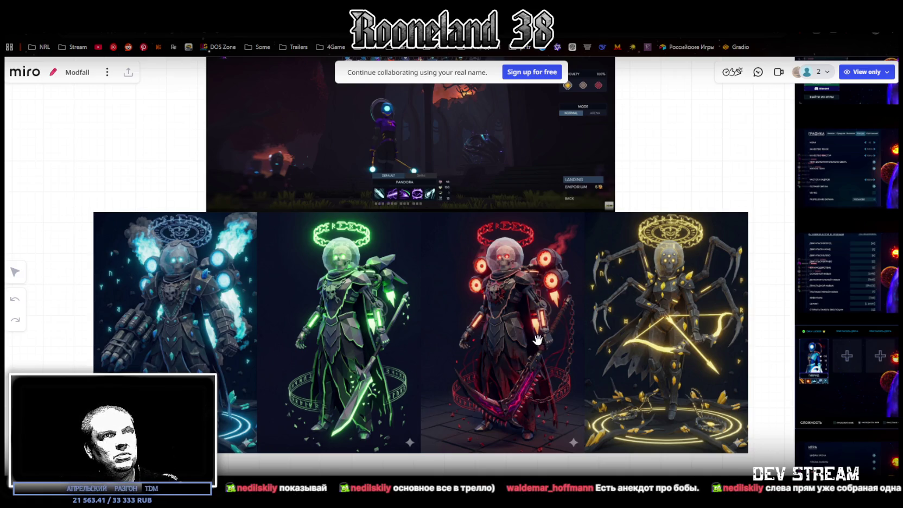
pyautogui.scroll(-5, 537, 345)
pyautogui.scroll(5, 583, 337)
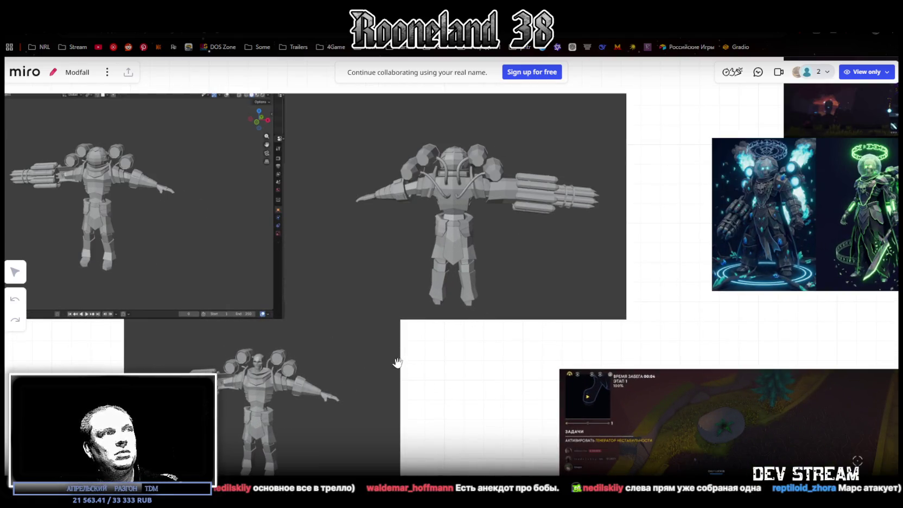
pyautogui.moveTo(505, 301); pyautogui.dragTo(615, 184)
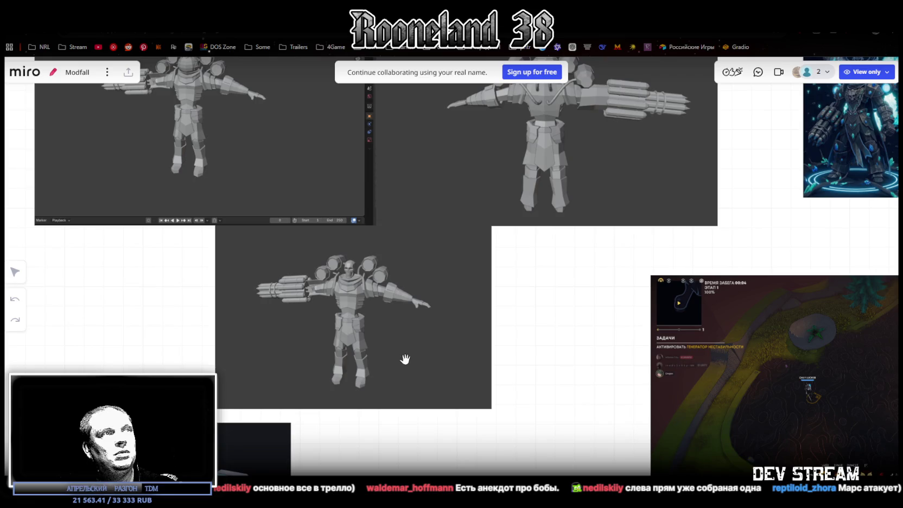
pyautogui.scroll(3, 452, 365)
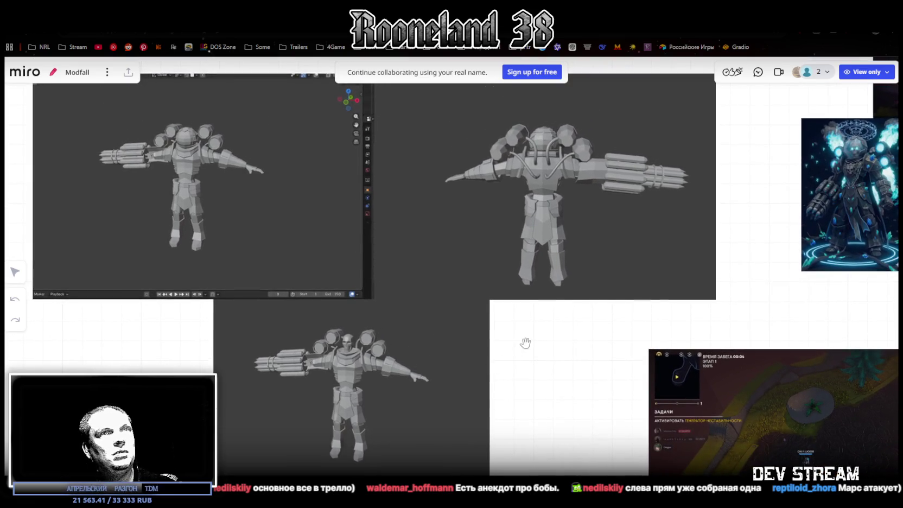
pyautogui.moveTo(525, 343); pyautogui.dragTo(491, 370)
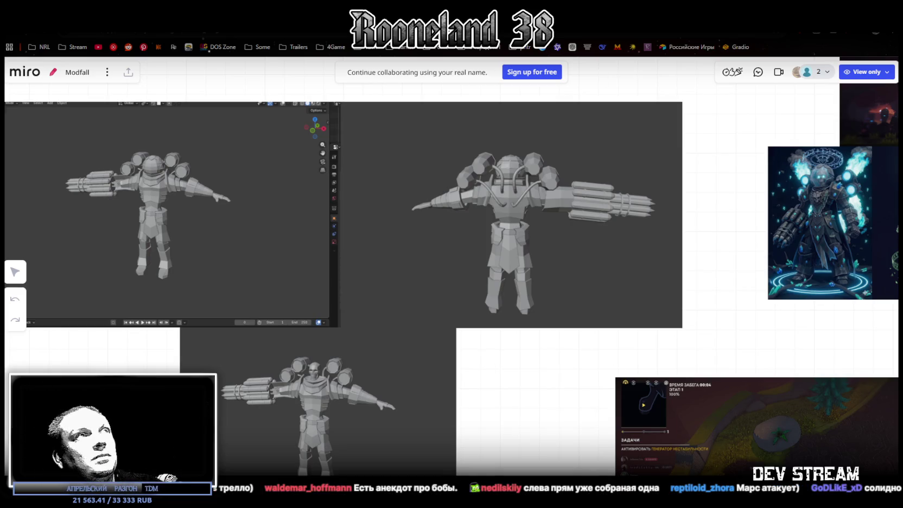
pyautogui.hotkey('alt', 'Tab')
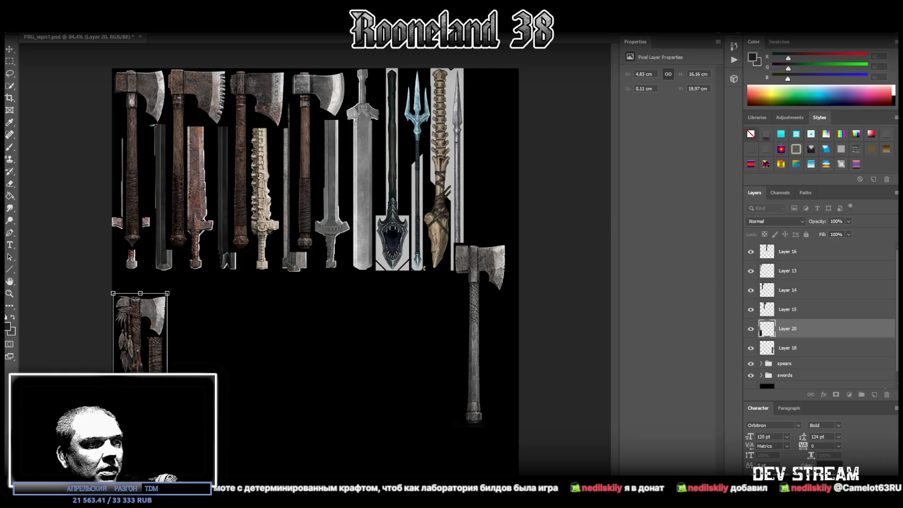
# Bring the browser with the unavailable YouTube video in front of Photoshop
pyautogui.hotkey('alt', 'Tab')
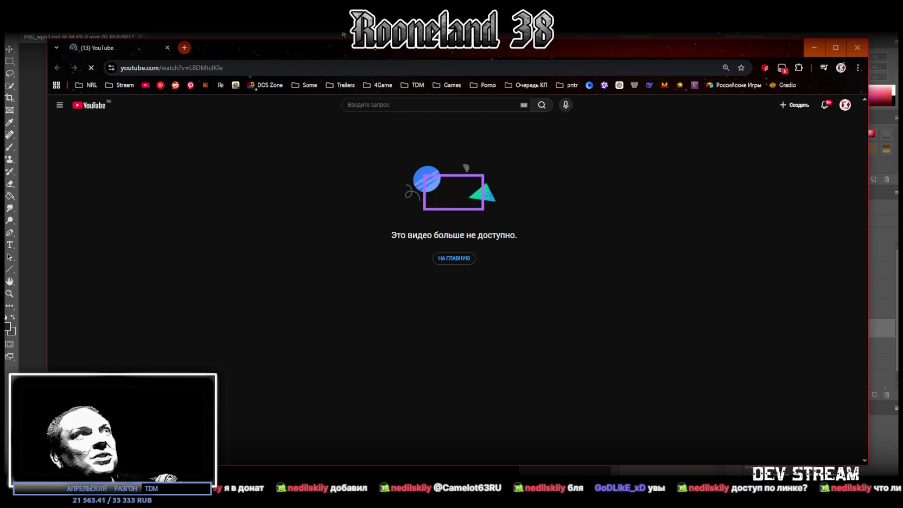
pyautogui.moveTo(332, 48); pyautogui.dragTo(333, 51)
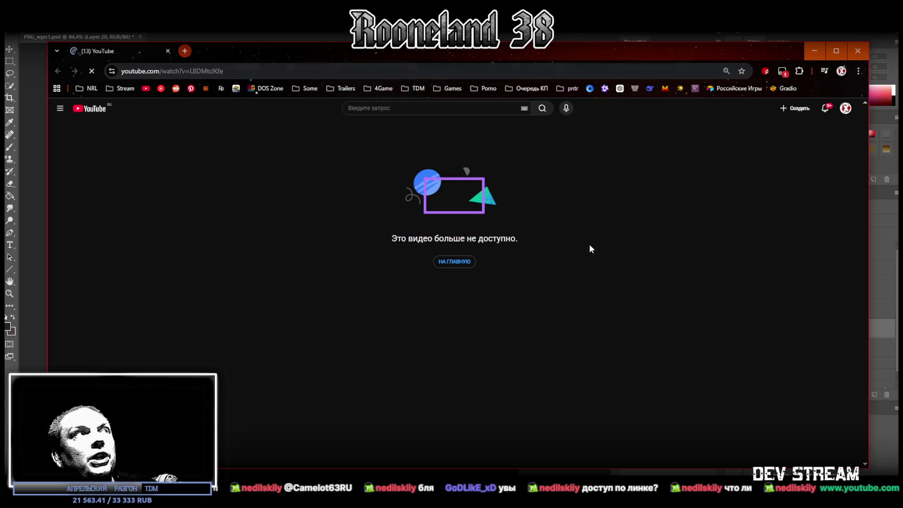
pyautogui.hotkey('alt', 'Tab')
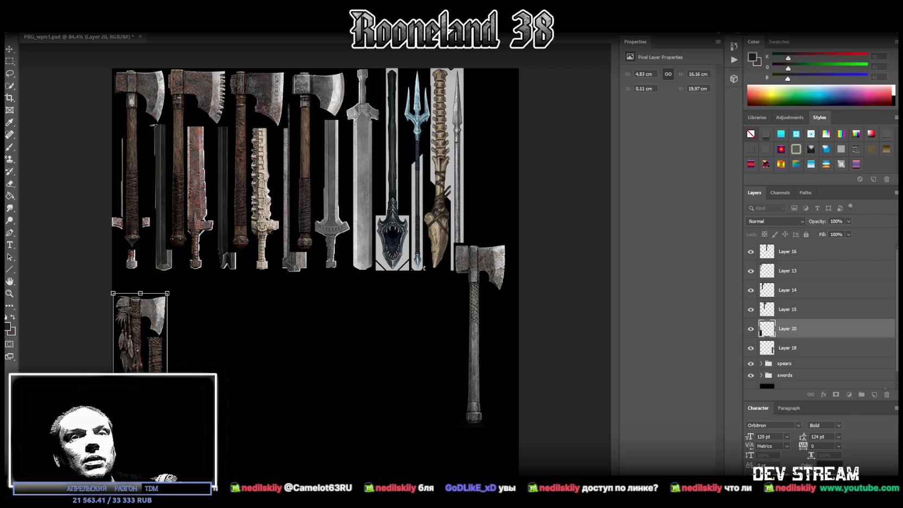
# Switch back to the Chrome window playing the Movie 002 gameplay video
pyautogui.hotkey('alt', 'Tab')
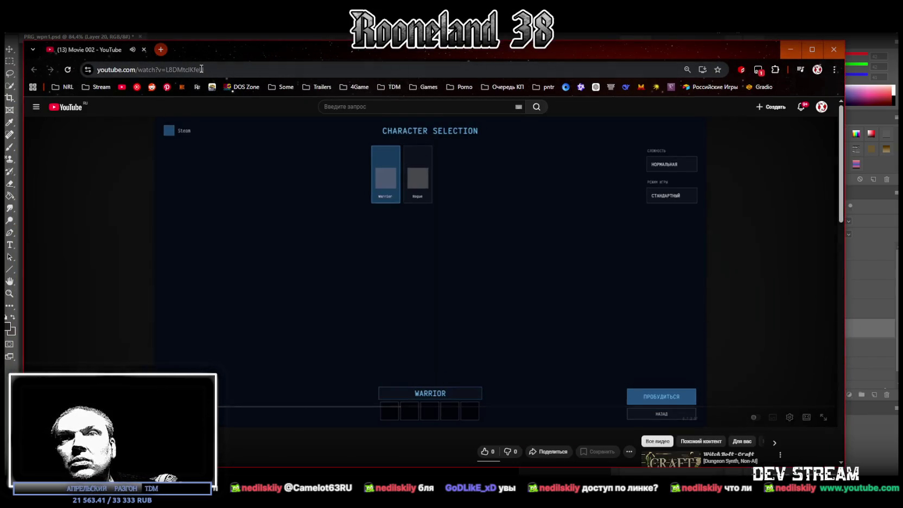
pyautogui.moveTo(431, 272)
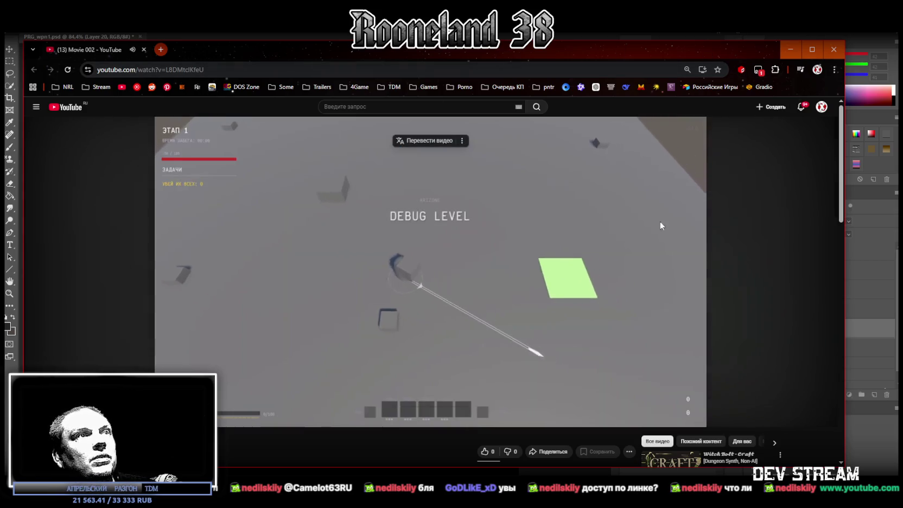
# Maximize Chrome and watch Movie 002 through to its end screen of suggestions
pyautogui.click(812, 49)
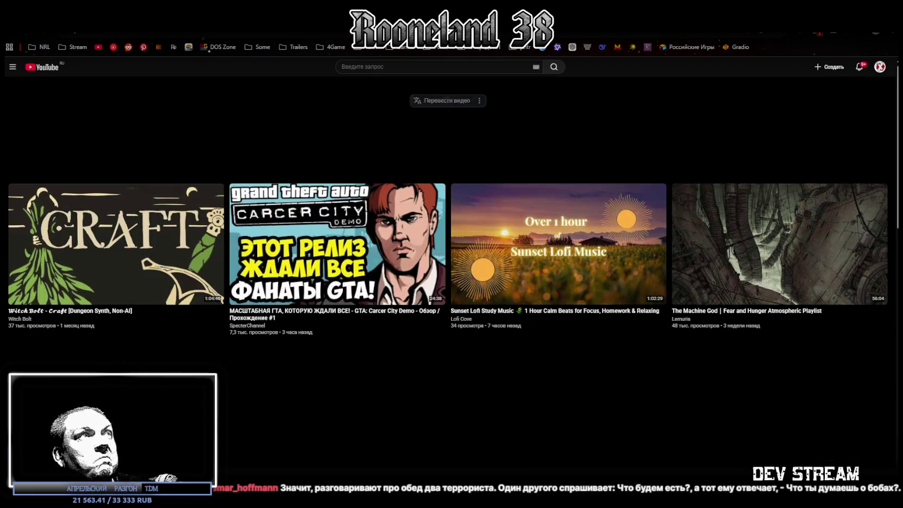
# Leave the YouTube end screen and return to the Photoshop weapon texture sheet
pyautogui.hotkey('alt', 'Tab')
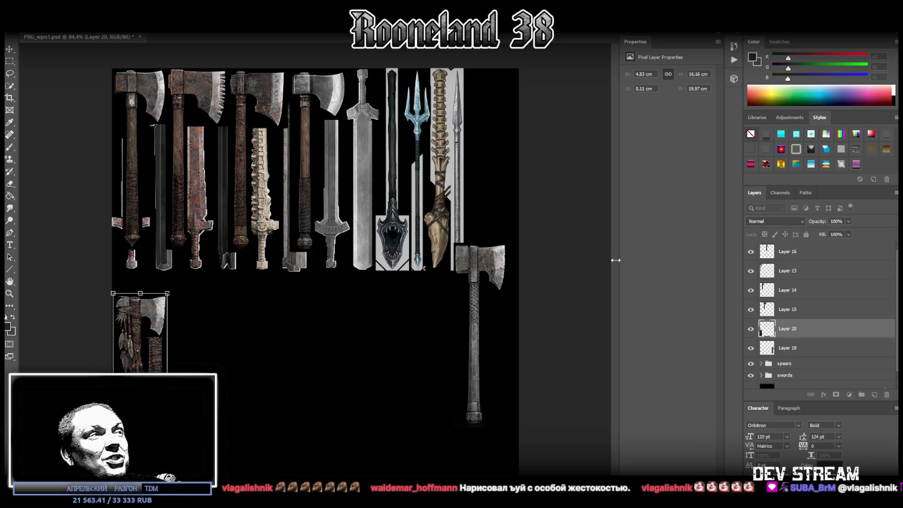
# Move and stretch the feathered axe to the lower left, commit, then undo it
pyautogui.moveTo(144, 331)
pyautogui.mouseDown()
pyautogui.moveTo(172, 318)
pyautogui.moveTo(134, 340)
pyautogui.mouseUp()
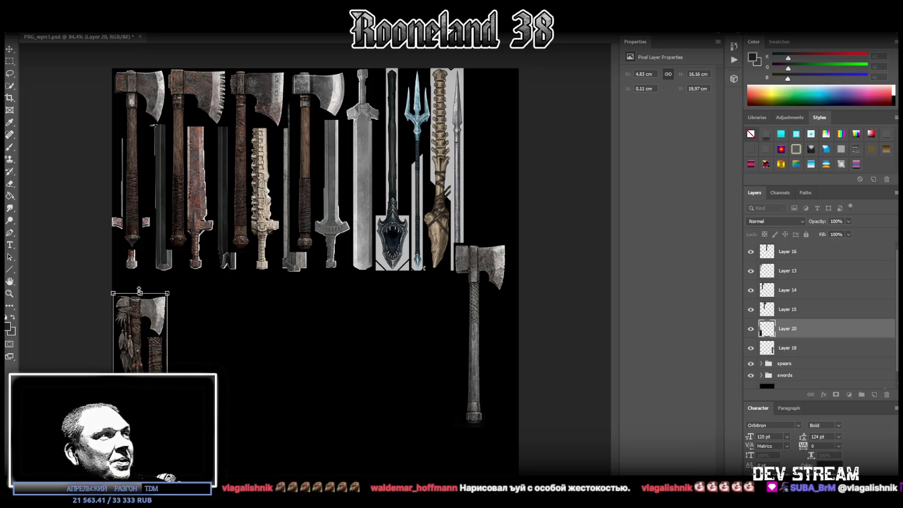
pyautogui.moveTo(139, 292); pyautogui.dragTo(142, 271)
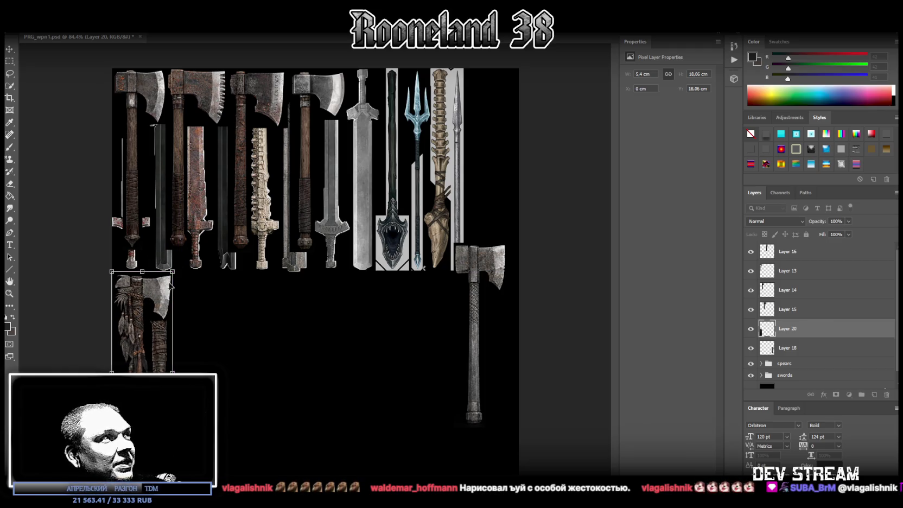
pyautogui.press('Return')
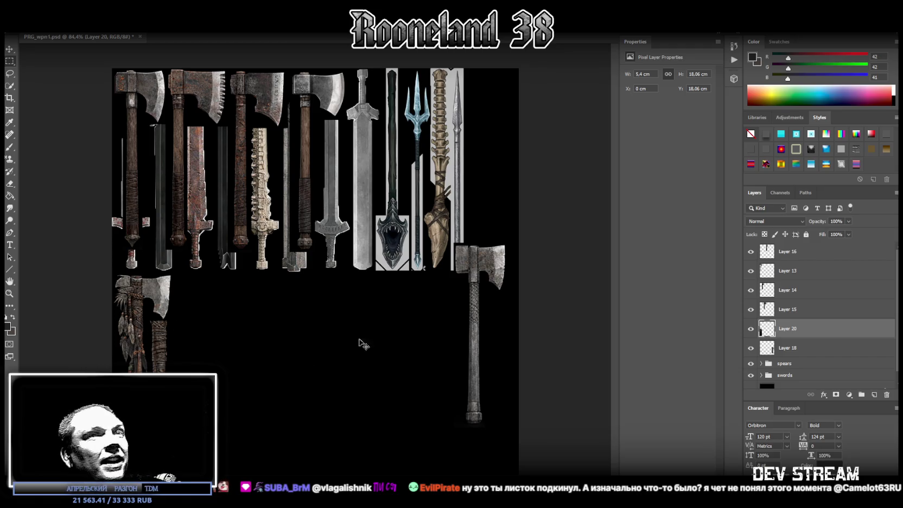
pyautogui.hotkey('ctrl', 'z')
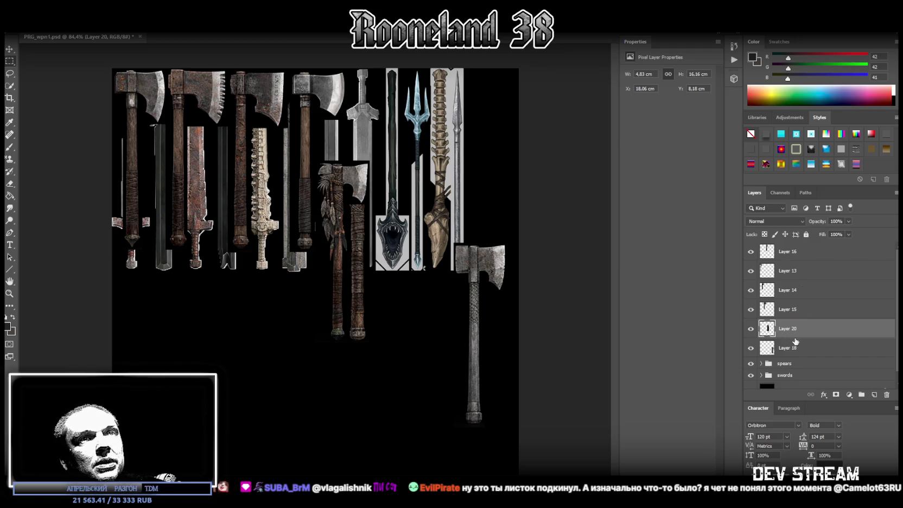
# Convert Layers 16, 13, 14, 15, 20 and 18 to smart objects
pyautogui.rightClick(792, 254)
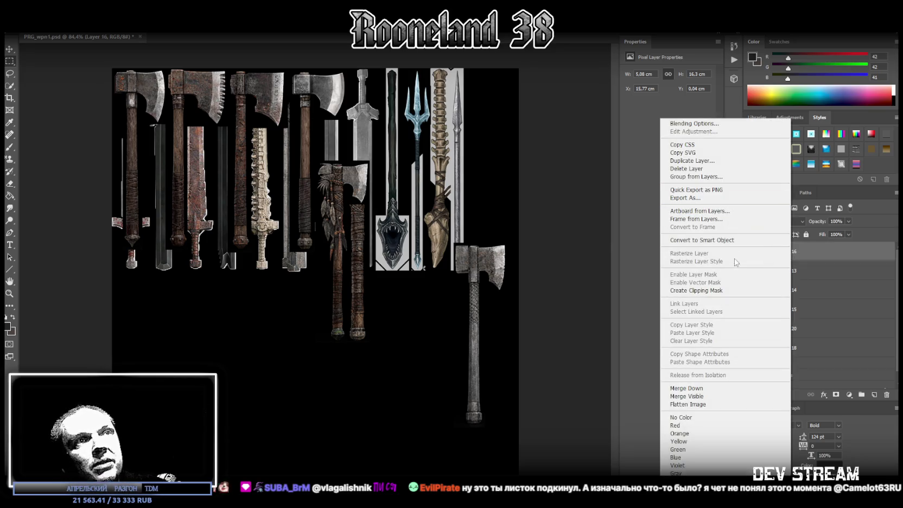
pyautogui.click(730, 238)
pyautogui.rightClick(811, 273)
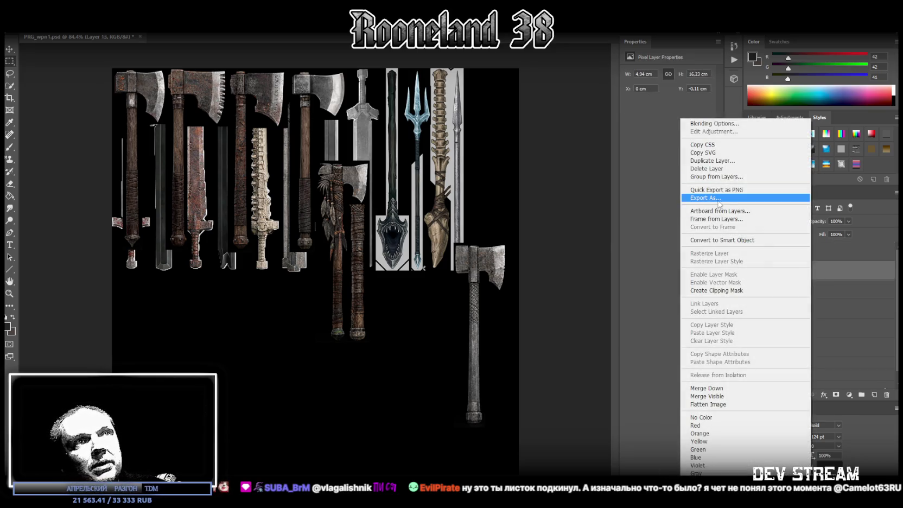
pyautogui.click(739, 241)
pyautogui.rightClick(811, 290)
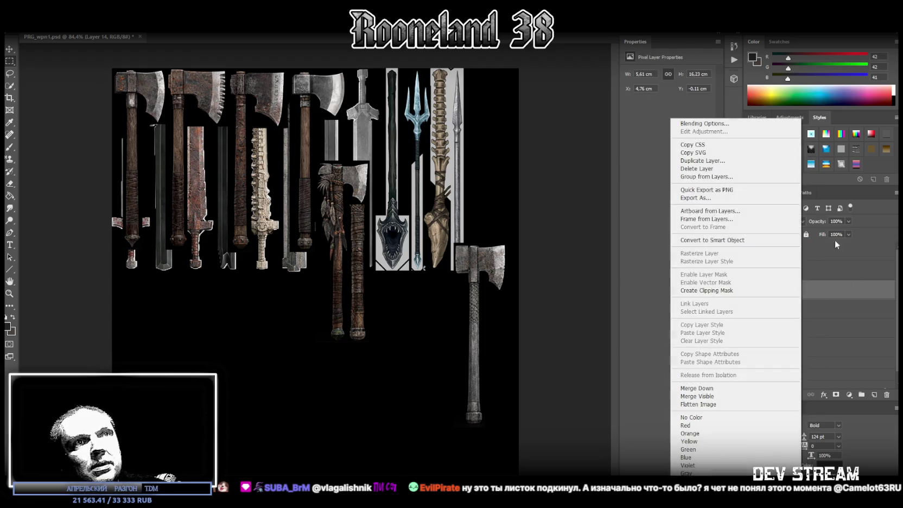
pyautogui.click(732, 240)
pyautogui.rightClick(801, 313)
pyautogui.click(715, 243)
pyautogui.rightClick(797, 332)
pyautogui.click(733, 240)
pyautogui.rightClick(798, 350)
pyautogui.click(706, 240)
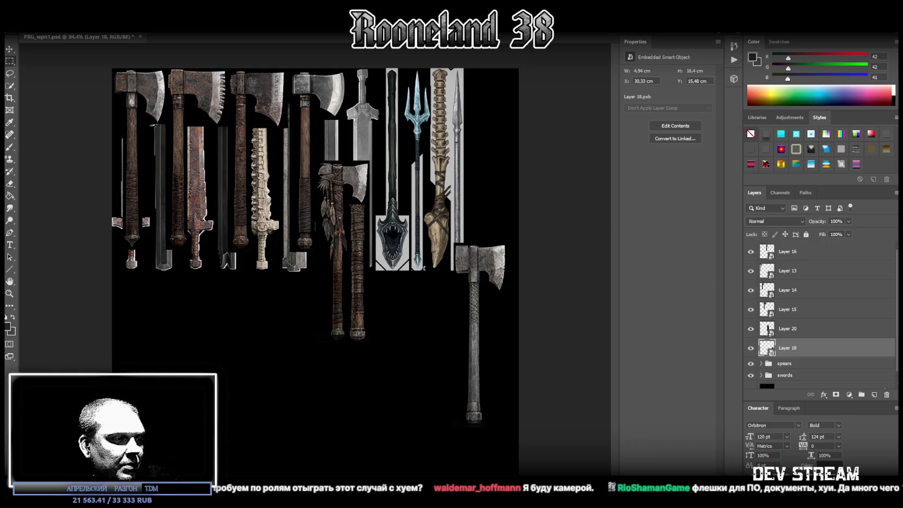
# Select Layer 13, the top-left axe, from the canvas layer list
pyautogui.press('super+d')
pyautogui.press('super+d')
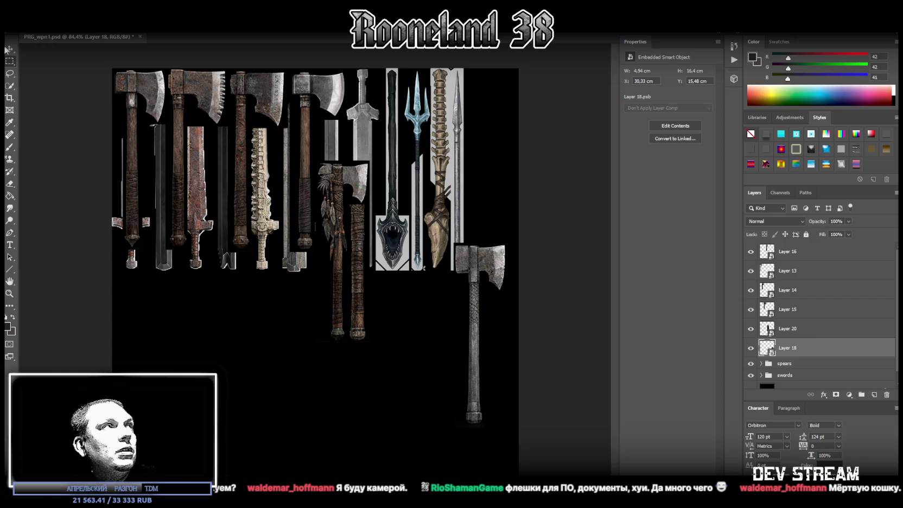
pyautogui.rightClick(136, 98)
pyautogui.click(9, 50)
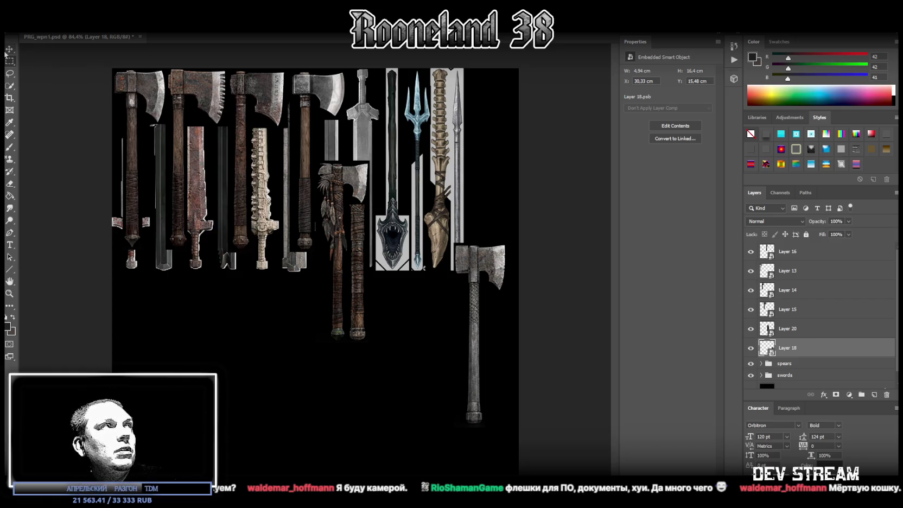
pyautogui.rightClick(146, 90)
pyautogui.click(151, 102)
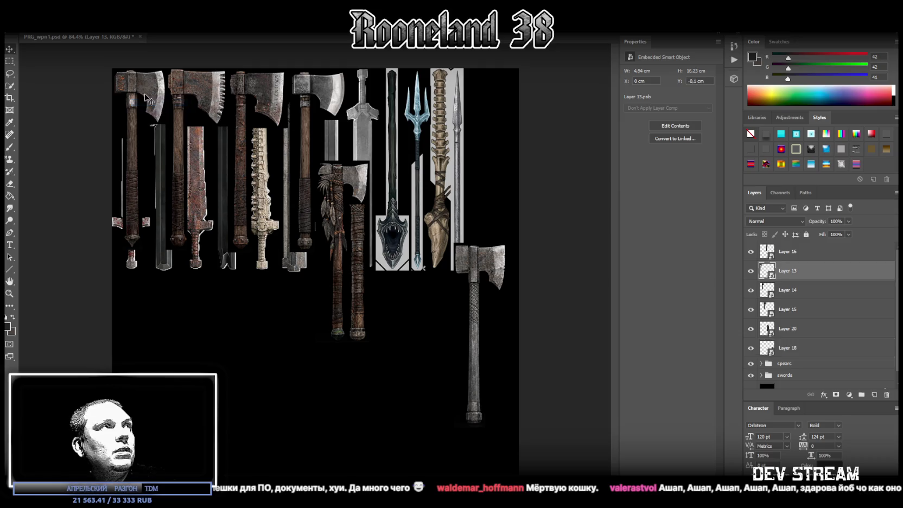
pyautogui.moveTo(142, 103)
pyautogui.mouseDown()
pyautogui.moveTo(215, 236)
pyautogui.moveTo(144, 322)
pyautogui.mouseUp()
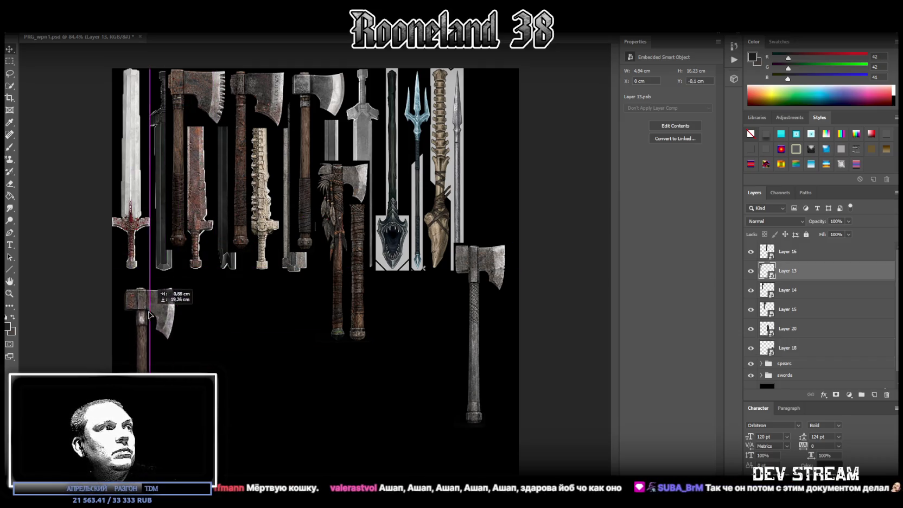
pyautogui.moveTo(803, 274); pyautogui.dragTo(807, 248)
pyautogui.hotkey('ctrl', 't')
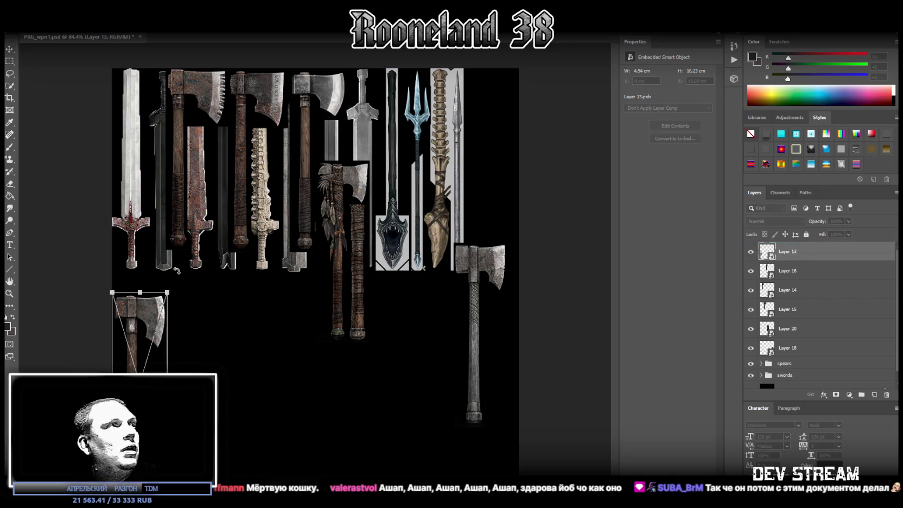
pyautogui.moveTo(140, 296); pyautogui.dragTo(142, 271)
pyautogui.press('Return')
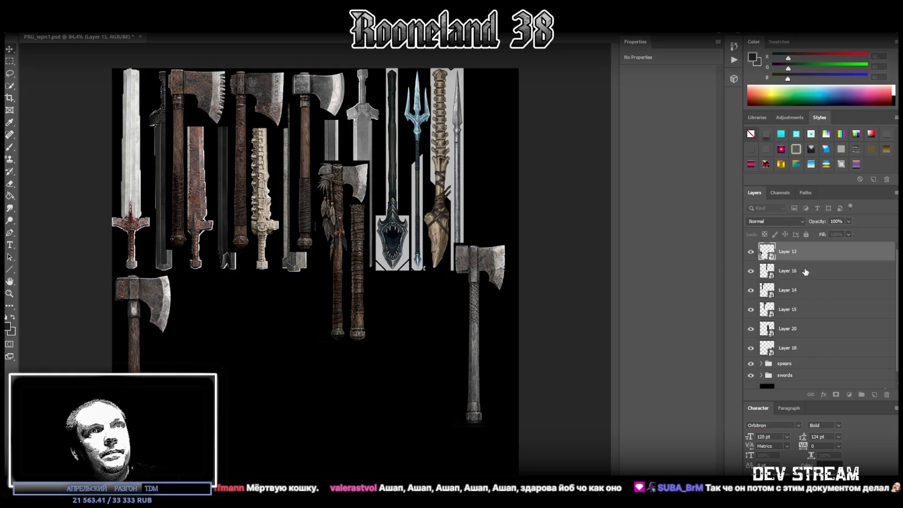
pyautogui.click(803, 271)
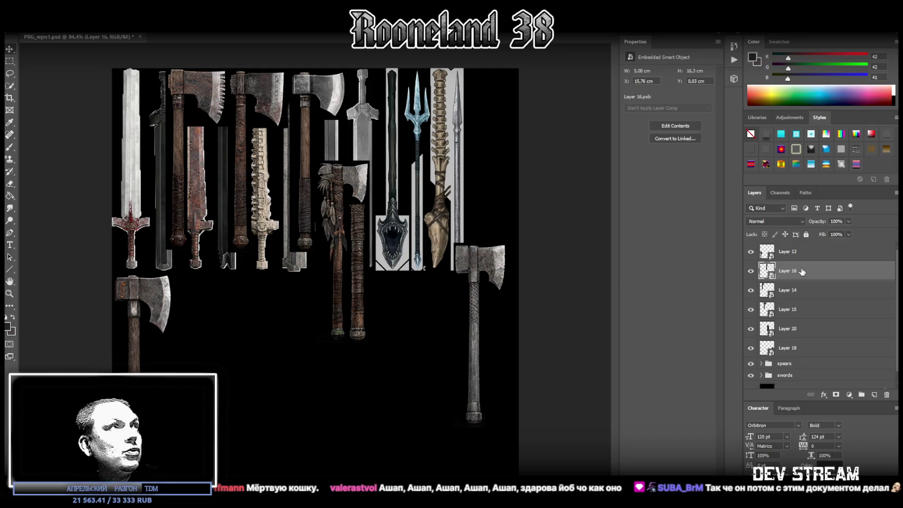
pyautogui.rightClick(803, 272)
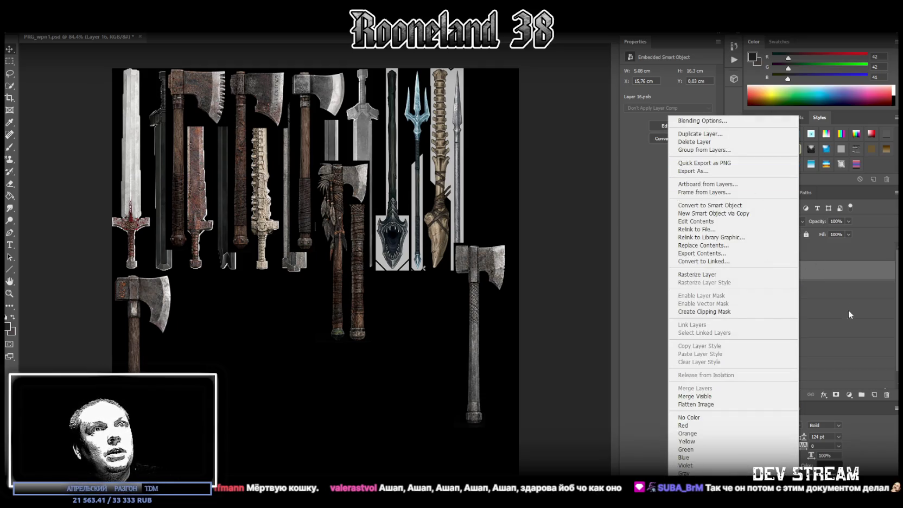
pyautogui.press('Escape')
pyautogui.hotkey('ctrl', 't')
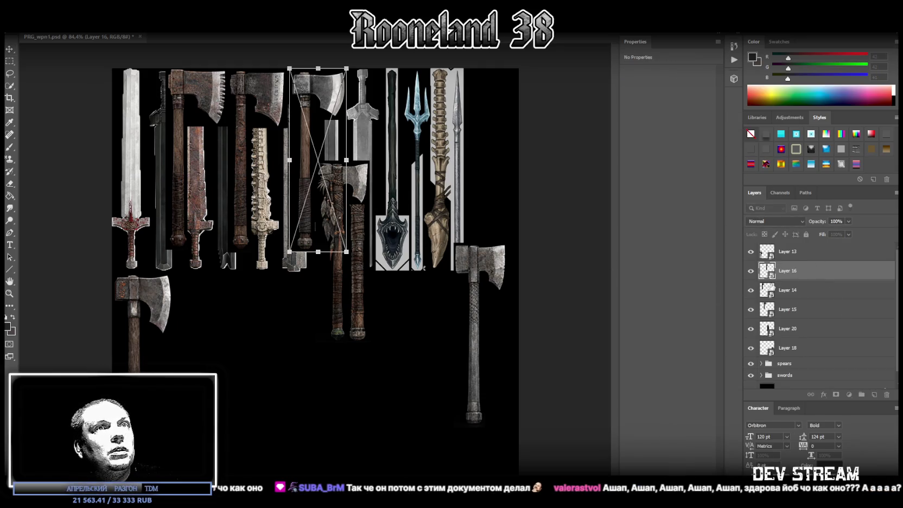
pyautogui.click(792, 292)
pyautogui.rightClick(794, 293)
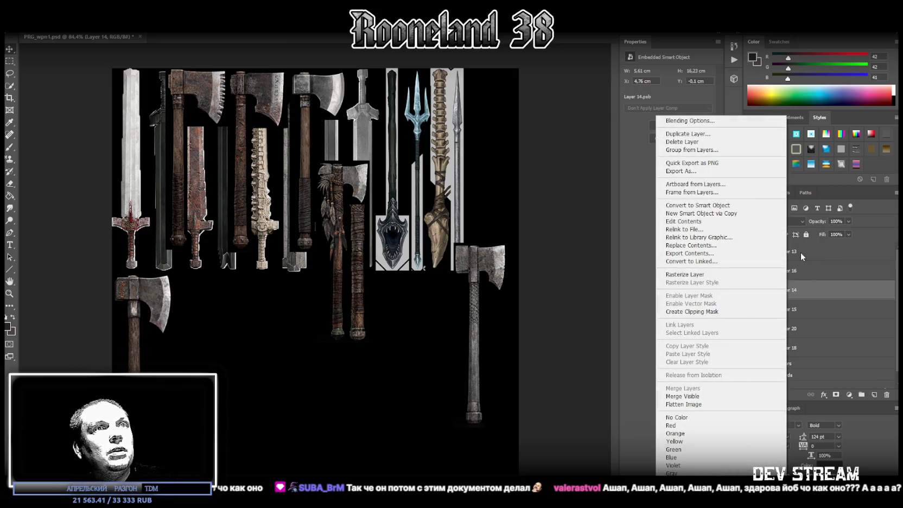
pyautogui.press('Escape')
pyautogui.rightClick(294, 243)
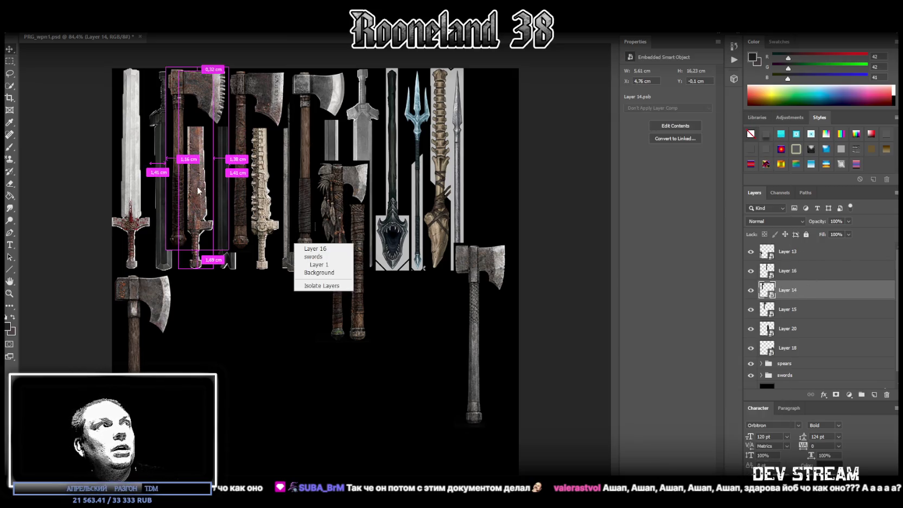
pyautogui.click(820, 295)
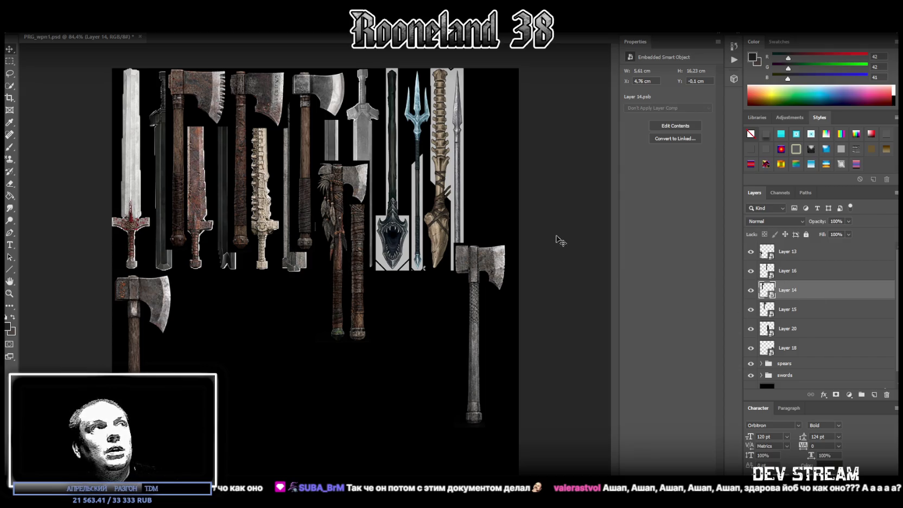
pyautogui.hotkey('ctrl', 't')
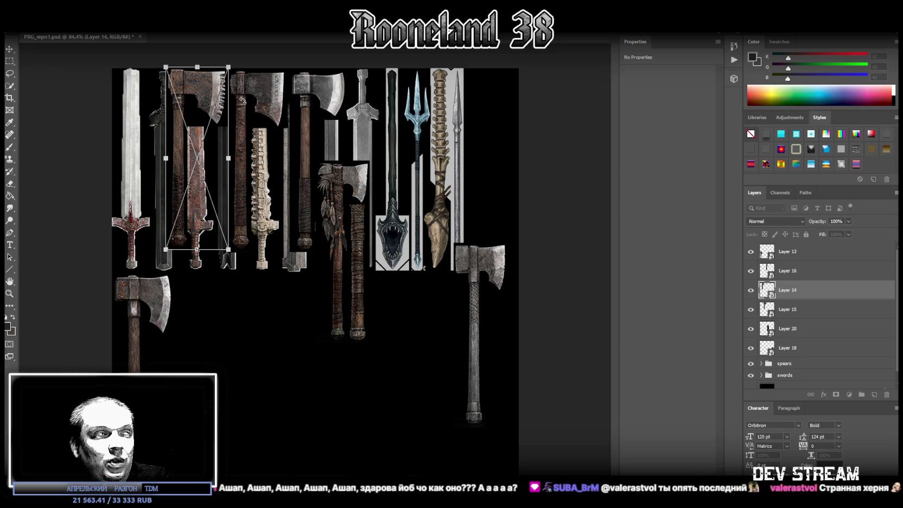
# Flip the Layer 14 axe, move it into the lower row and widen it slightly
pyautogui.rightClick(200, 211)
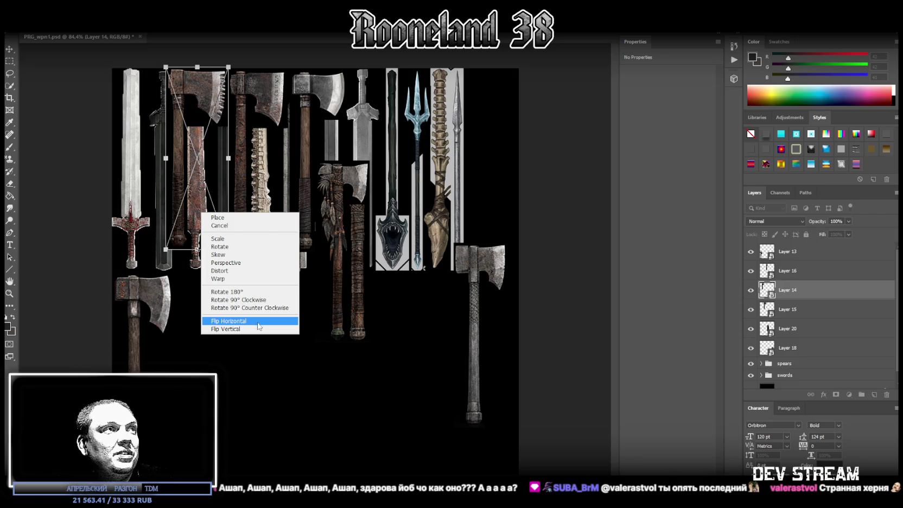
pyautogui.click(250, 291)
pyautogui.moveTo(224, 194)
pyautogui.mouseDown()
pyautogui.moveTo(212, 410)
pyautogui.moveTo(211, 400)
pyautogui.mouseUp()
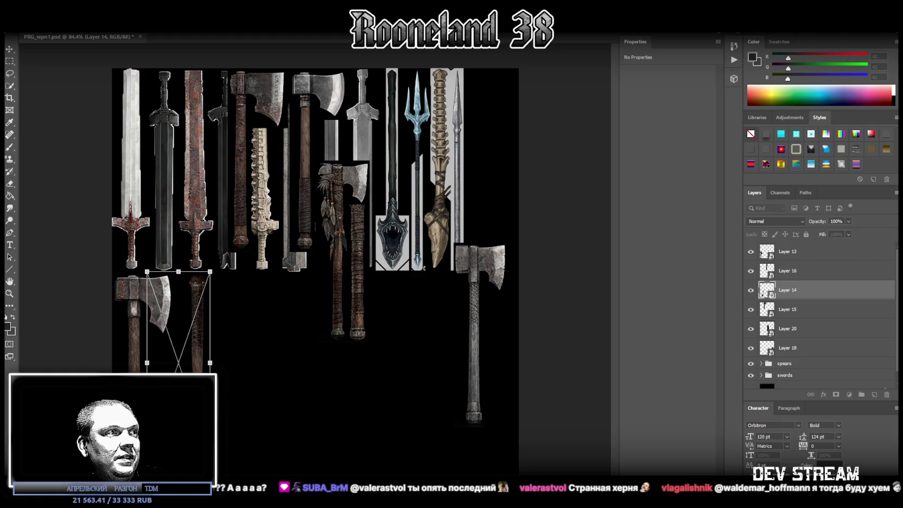
pyautogui.moveTo(210, 363); pyautogui.dragTo(213, 362)
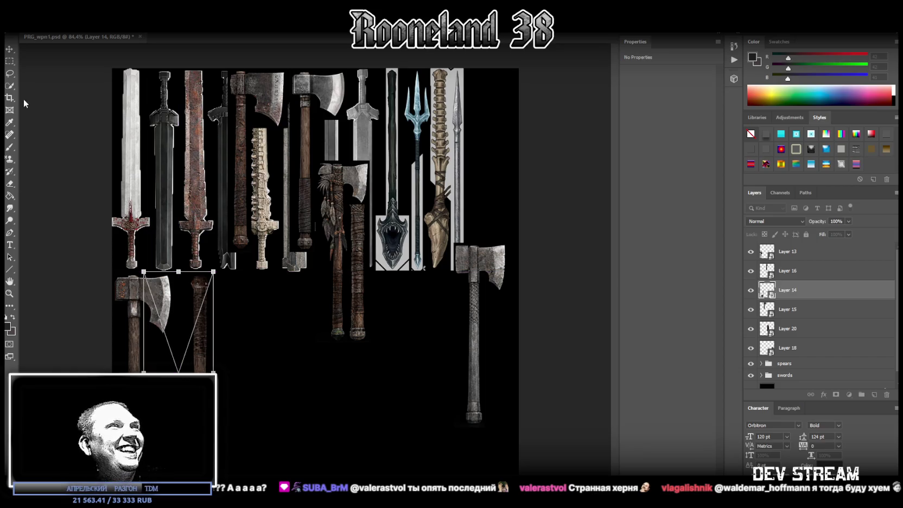
pyautogui.press('Return')
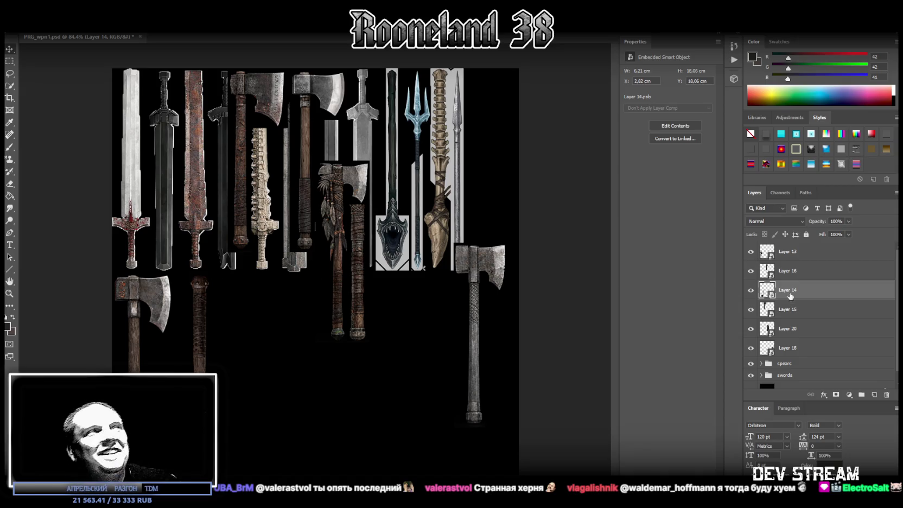
# Move Layers 14 and 15 above Layer 16, toggling visibility to check what each covers
pyautogui.moveTo(804, 286); pyautogui.dragTo(806, 266)
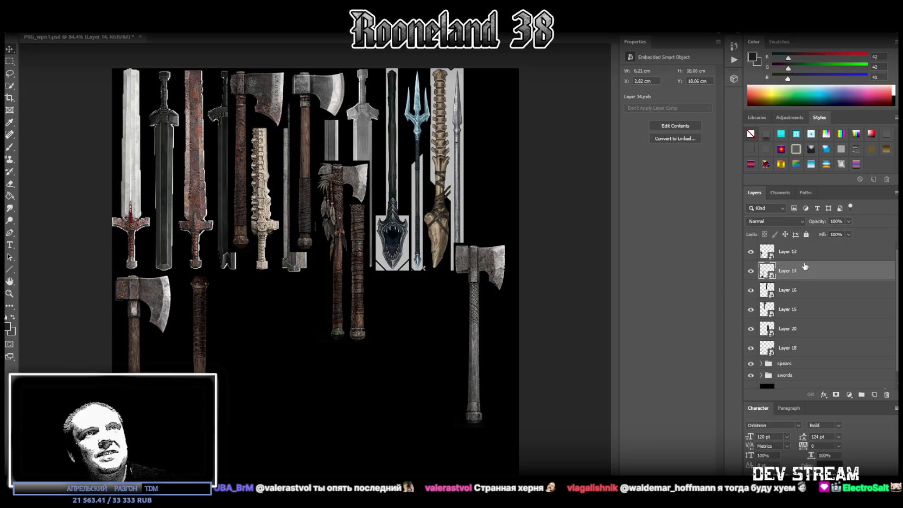
pyautogui.click(792, 293)
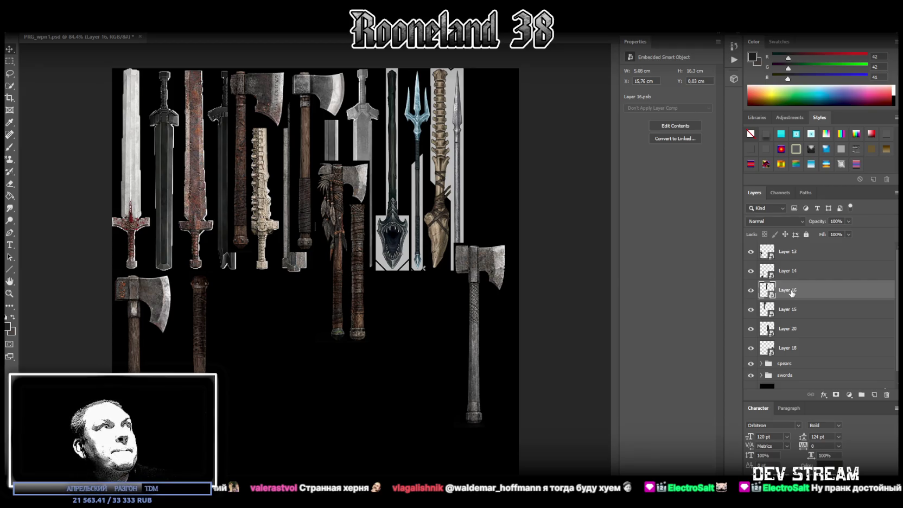
pyautogui.click(752, 291)
pyautogui.click(752, 291)
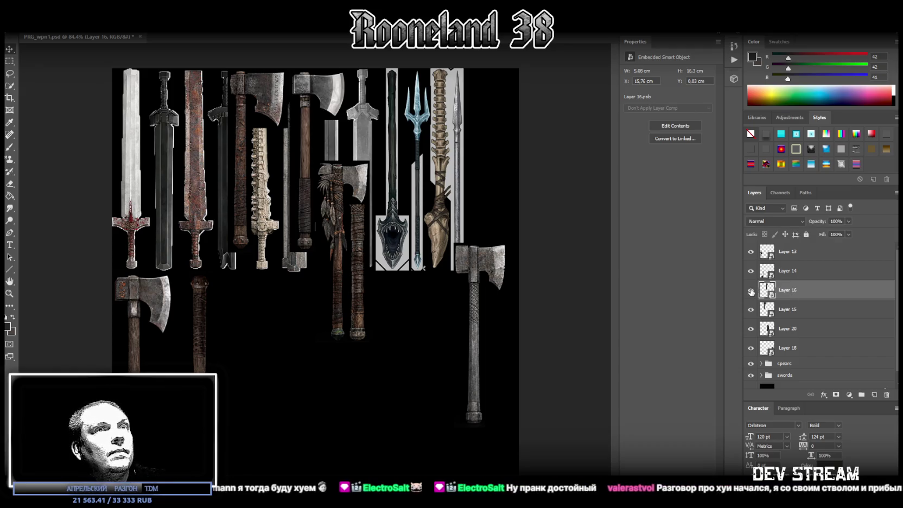
pyautogui.click(752, 309)
pyautogui.click(751, 309)
pyautogui.moveTo(795, 311); pyautogui.dragTo(801, 289)
pyautogui.rightClick(790, 300)
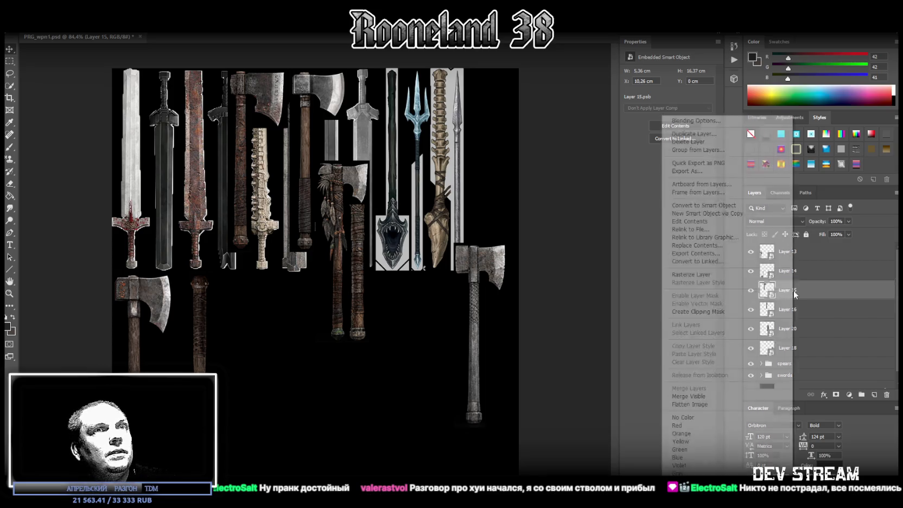
pyautogui.click(818, 291)
pyautogui.hotkey('ctrl', 'r')
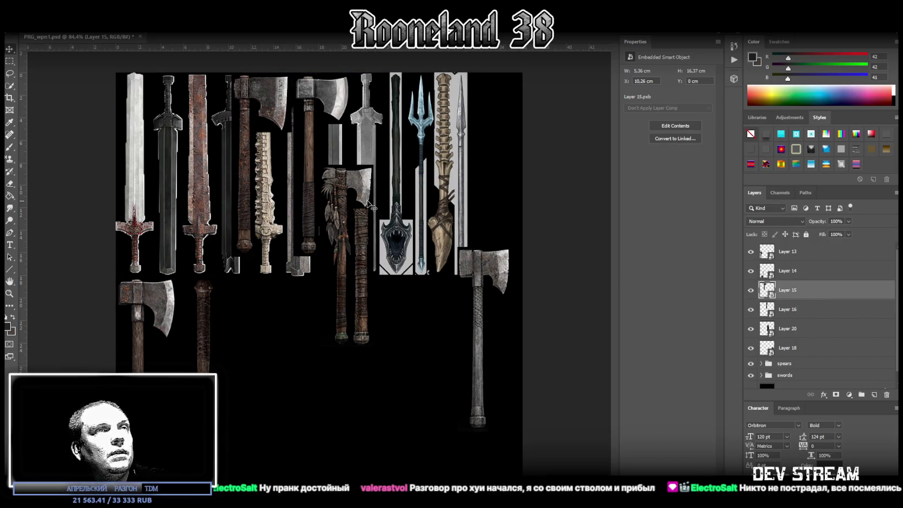
pyautogui.hotkey('ctrl', 'r')
# Move the Layer 15 axe below the sword row and stretch it to 18.06 cm tall
pyautogui.hotkey('ctrl', 't')
pyautogui.moveTo(262, 96); pyautogui.dragTo(245, 299)
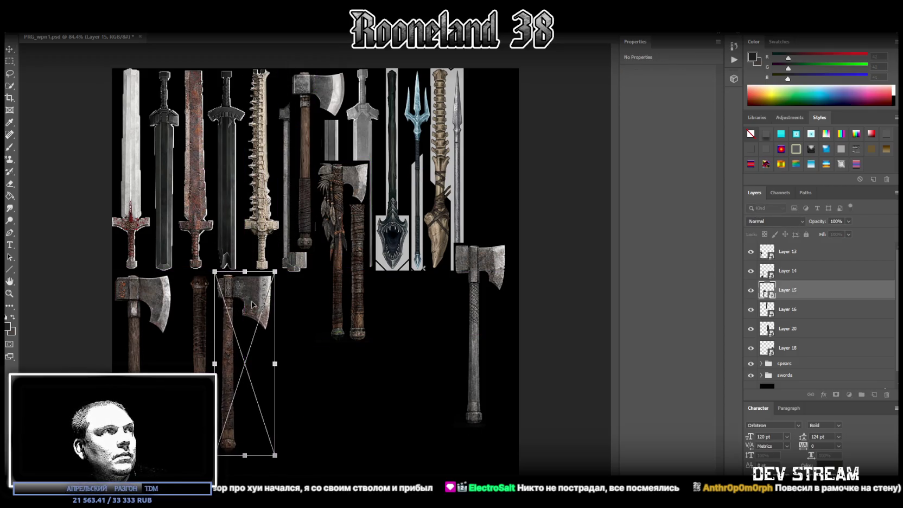
pyautogui.moveTo(243, 455); pyautogui.dragTo(247, 474)
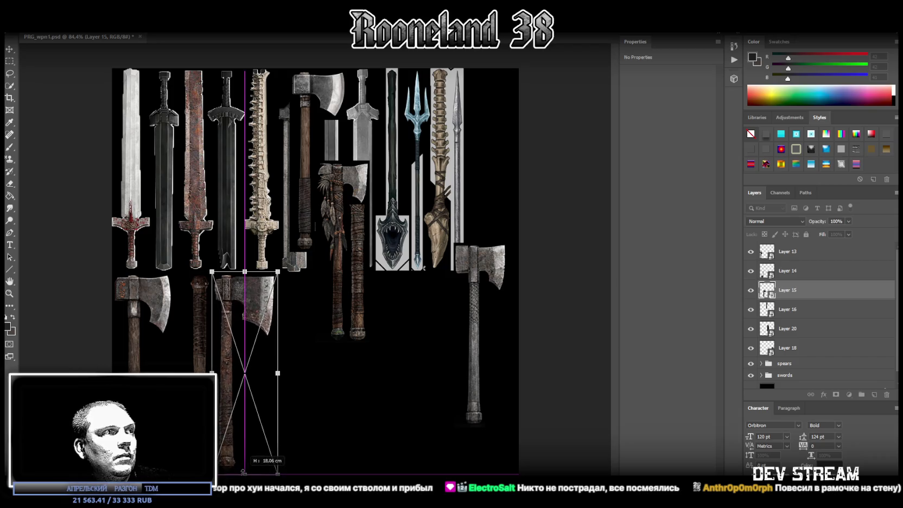
pyautogui.moveTo(224, 382); pyautogui.dragTo(227, 381)
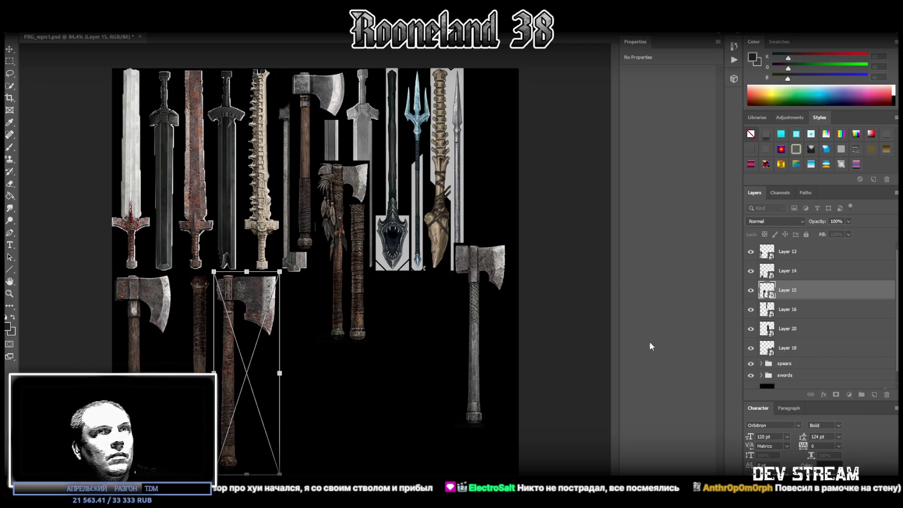
pyautogui.click(794, 310)
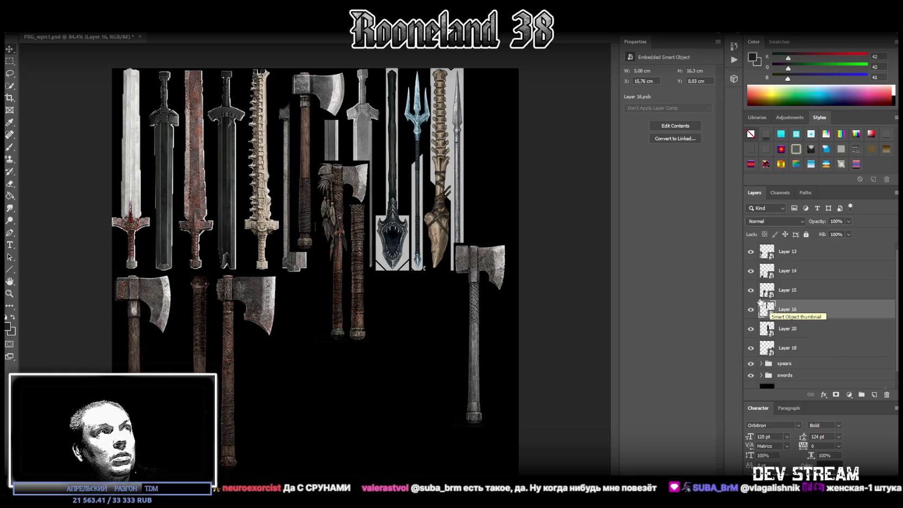
# Flip the Layer 16 axe vertically, scale it to 5.64 × 18.06 cm and align it in the lower row
pyautogui.hotkey('ctrl', 't')
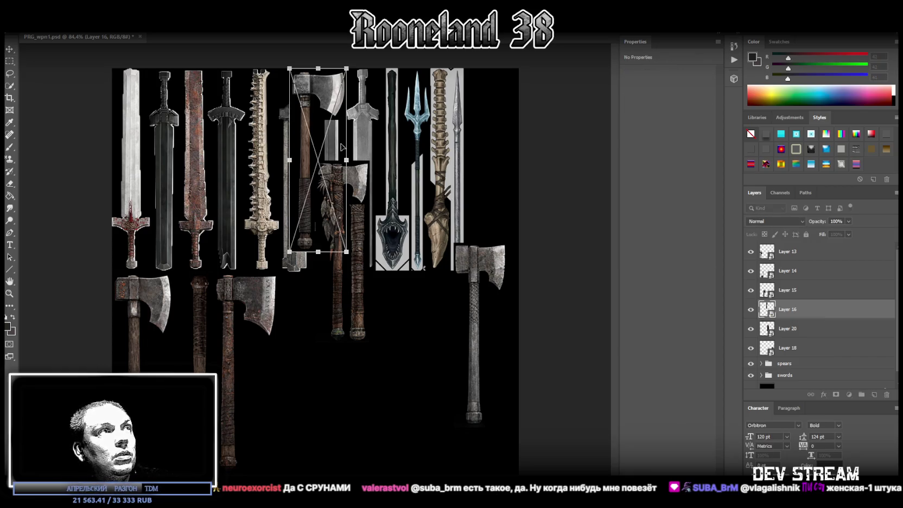
pyautogui.rightClick(326, 150)
pyautogui.click(362, 227)
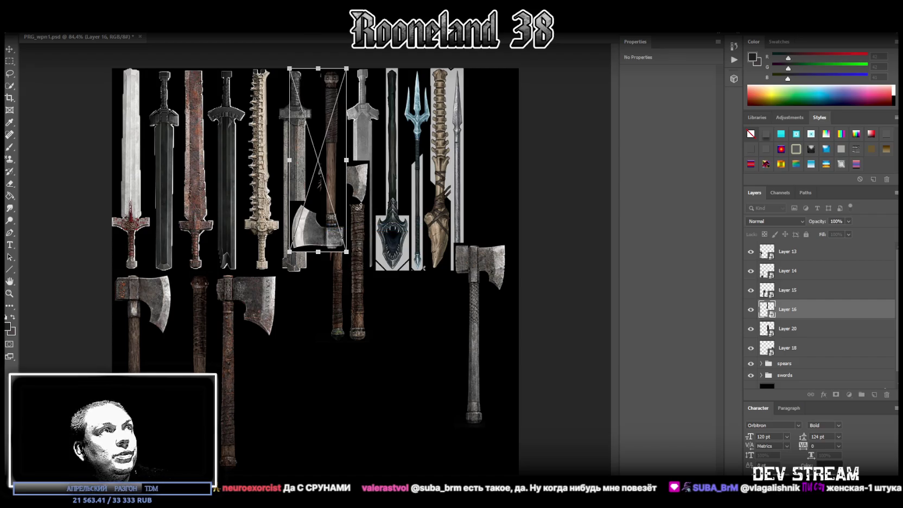
pyautogui.moveTo(291, 152); pyautogui.dragTo(260, 343)
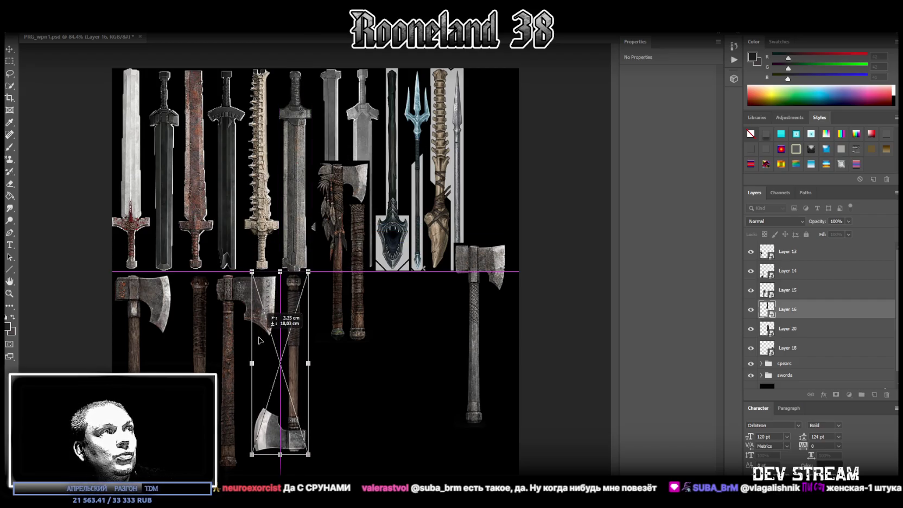
pyautogui.moveTo(259, 342); pyautogui.dragTo(262, 338)
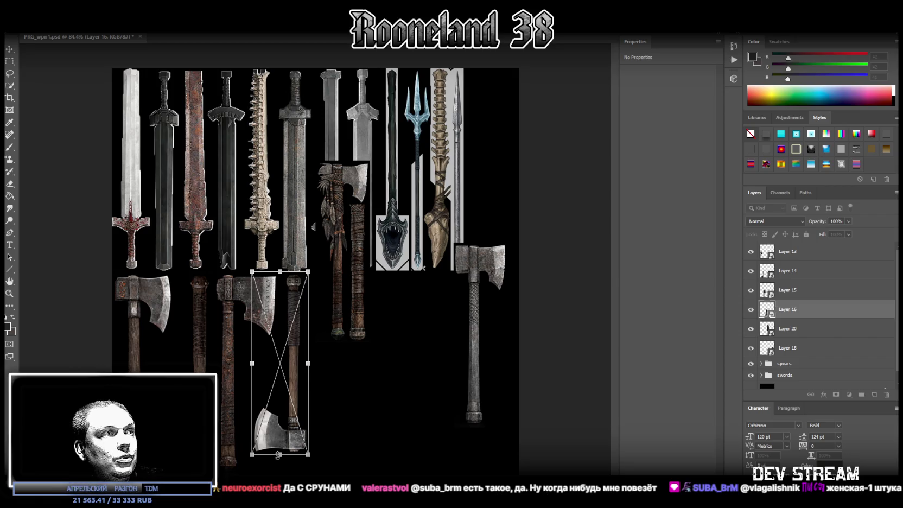
pyautogui.moveTo(278, 455); pyautogui.dragTo(279, 473)
pyautogui.moveTo(288, 402); pyautogui.dragTo(284, 405)
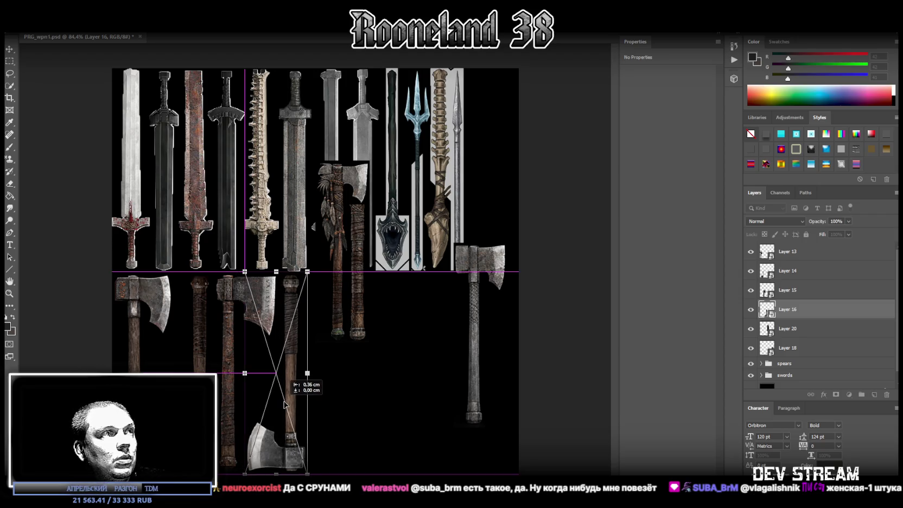
pyautogui.moveTo(285, 404); pyautogui.dragTo(286, 404)
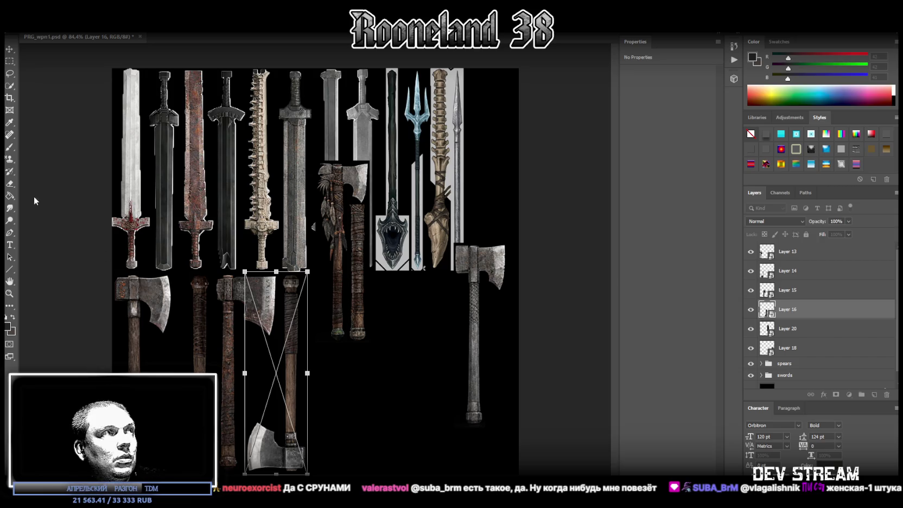
pyautogui.press('Return')
pyautogui.moveTo(292, 334); pyautogui.dragTo(289, 332)
pyautogui.click(803, 337)
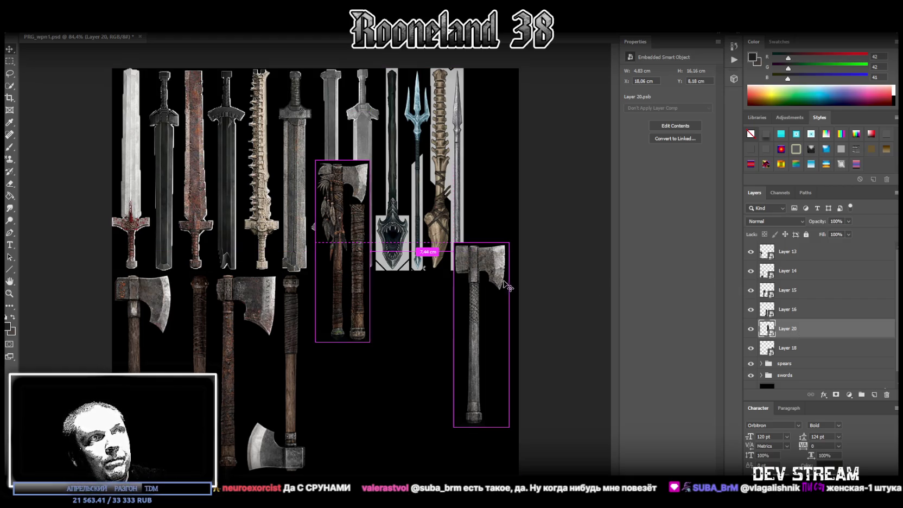
# Scale the feathered Layer 20 axe to the row height and place it in the lower row
pyautogui.hotkey('ctrl', 't')
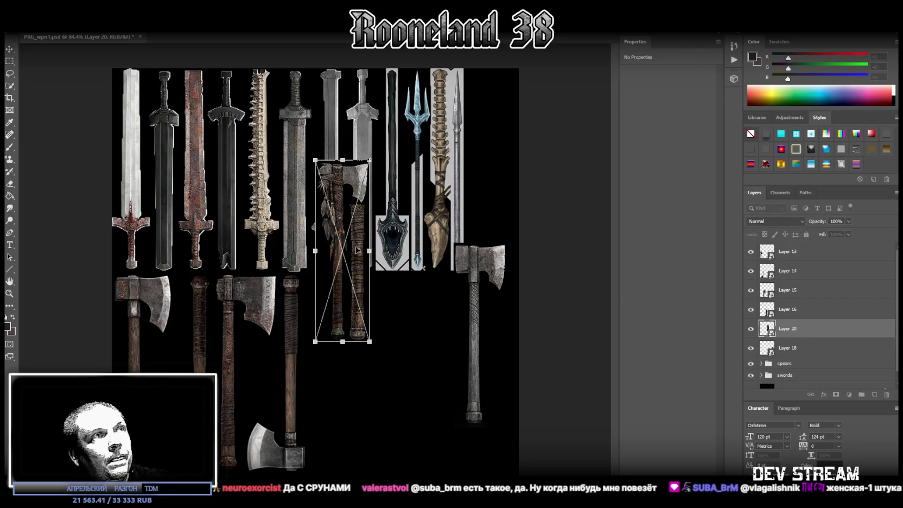
pyautogui.moveTo(354, 248)
pyautogui.mouseDown()
pyautogui.moveTo(388, 314)
pyautogui.moveTo(348, 359)
pyautogui.mouseUp()
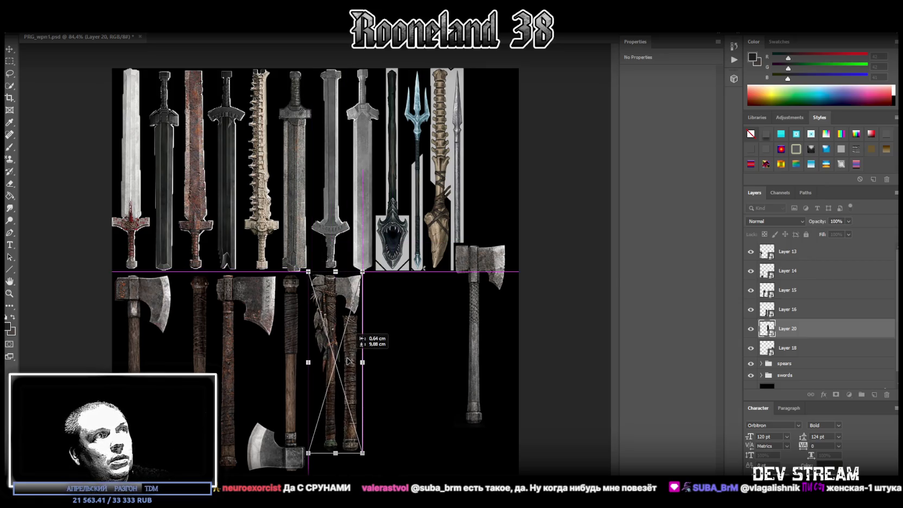
pyautogui.moveTo(348, 360); pyautogui.dragTo(348, 360)
pyautogui.moveTo(336, 453)
pyautogui.mouseDown()
pyautogui.moveTo(335, 474)
pyautogui.moveTo(332, 449)
pyautogui.mouseUp()
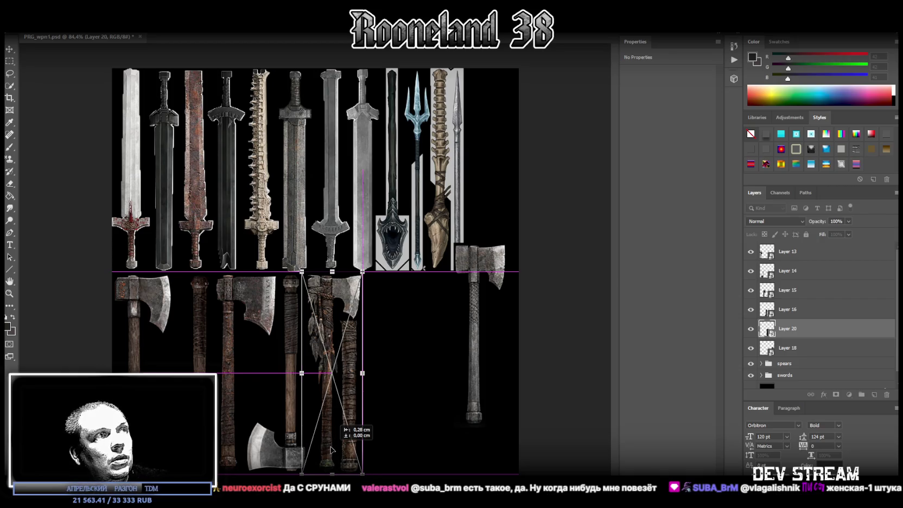
pyautogui.press('Return')
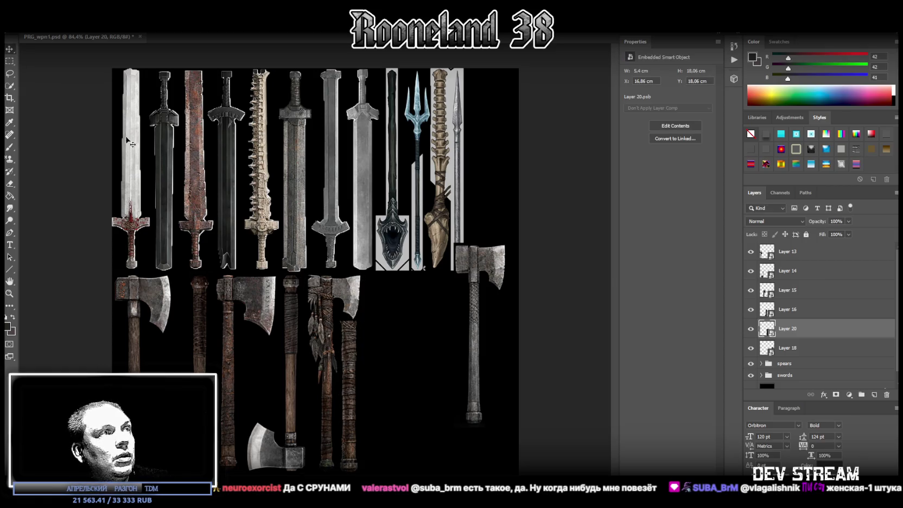
pyautogui.moveTo(333, 300); pyautogui.dragTo(337, 300)
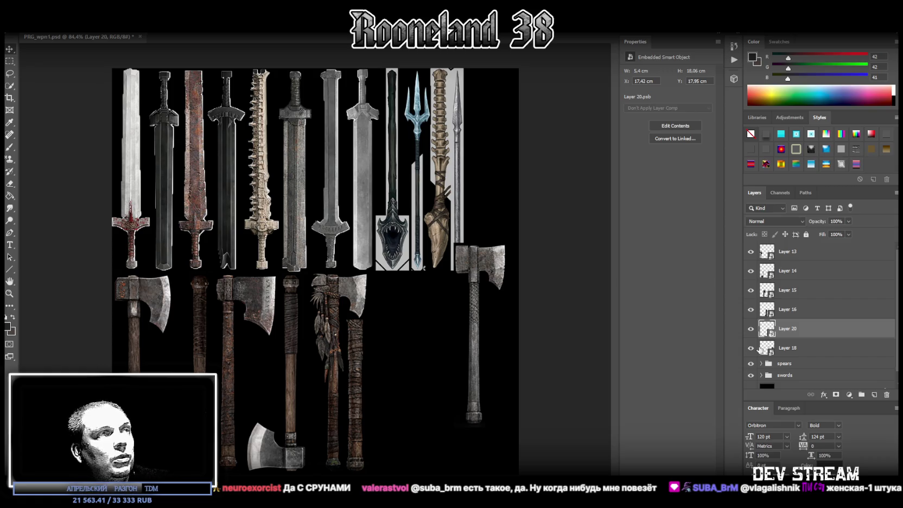
# Scale the grey Layer 18 axe to 5.43 × 18.06 cm and line it up beside the lower axes
pyautogui.click(795, 353)
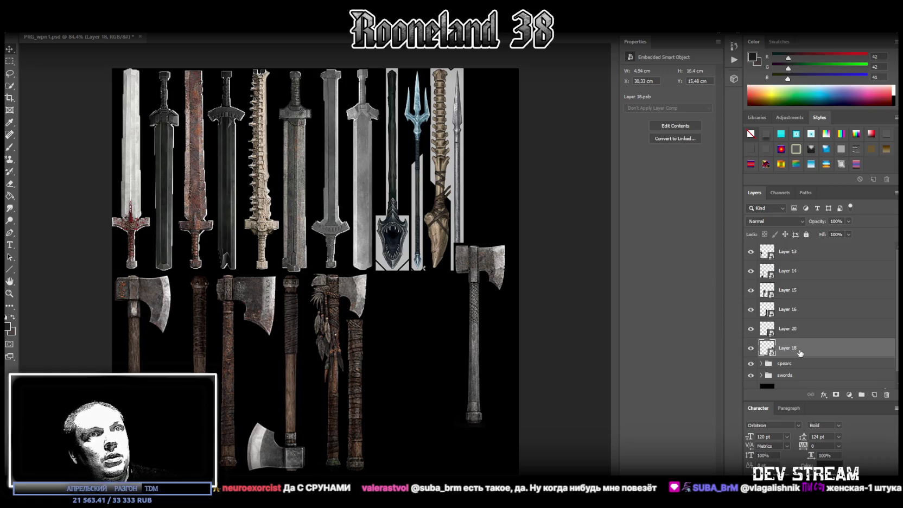
pyautogui.hotkey('ctrl', 't')
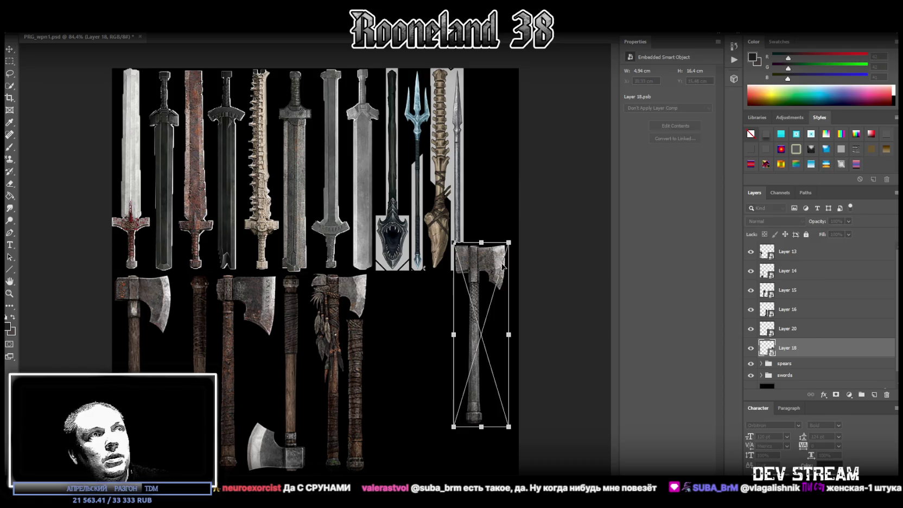
pyautogui.moveTo(488, 257); pyautogui.dragTo(409, 294)
pyautogui.moveTo(395, 458); pyautogui.dragTo(396, 476)
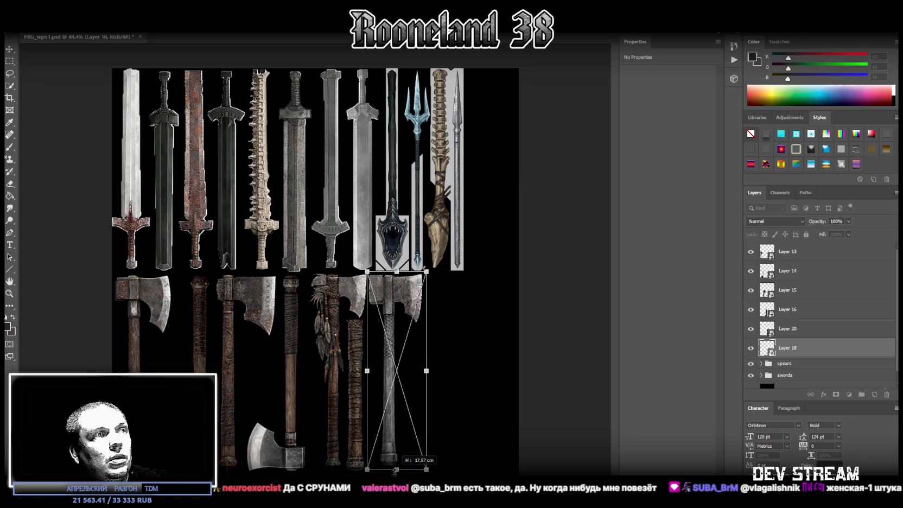
pyautogui.moveTo(410, 302)
pyautogui.mouseDown()
pyautogui.moveTo(485, 122)
pyautogui.moveTo(506, 107)
pyautogui.mouseUp()
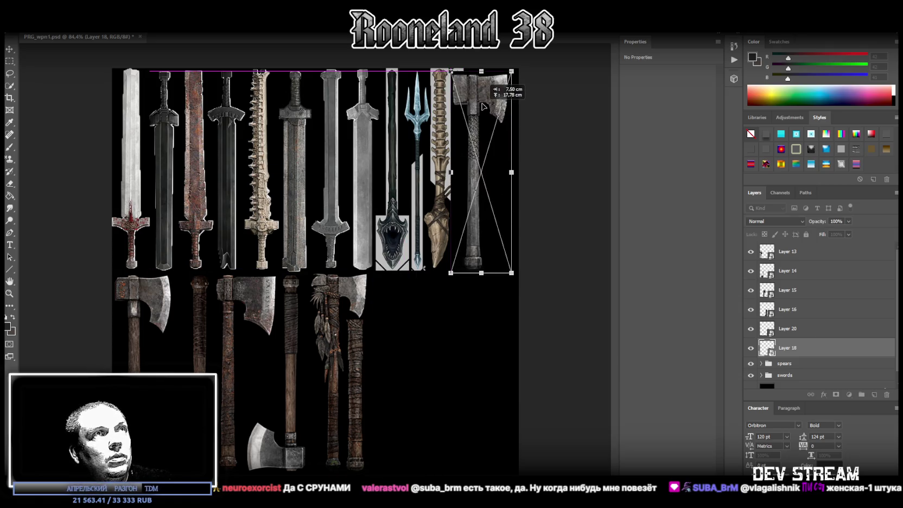
pyautogui.moveTo(506, 107); pyautogui.dragTo(401, 307)
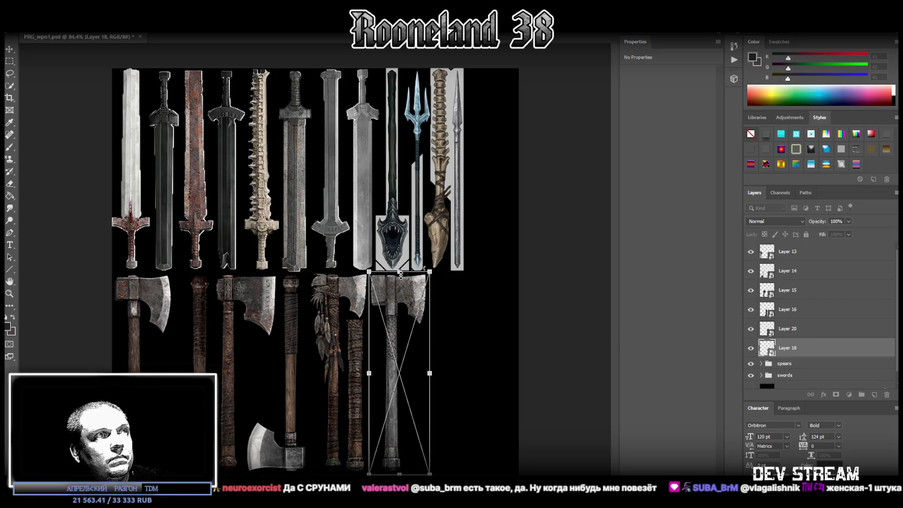
pyautogui.moveTo(397, 295); pyautogui.dragTo(397, 293)
pyautogui.press('Return')
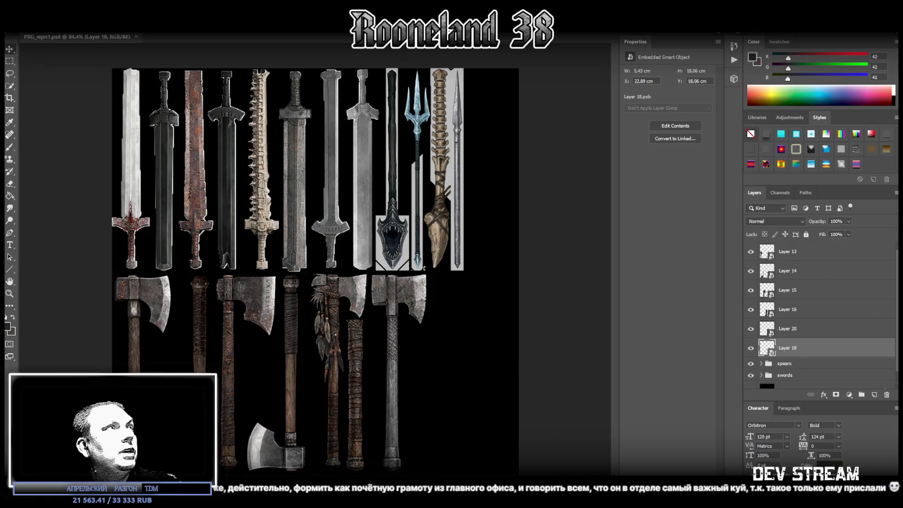
pyautogui.click(25, 27)
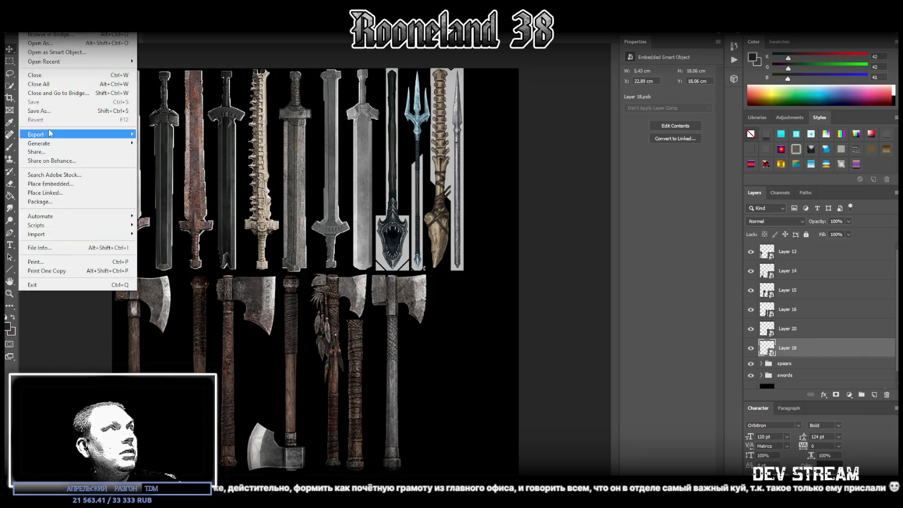
# Save the updated weapon atlas with Save As and switch back to Blockbench
pyautogui.click(51, 111)
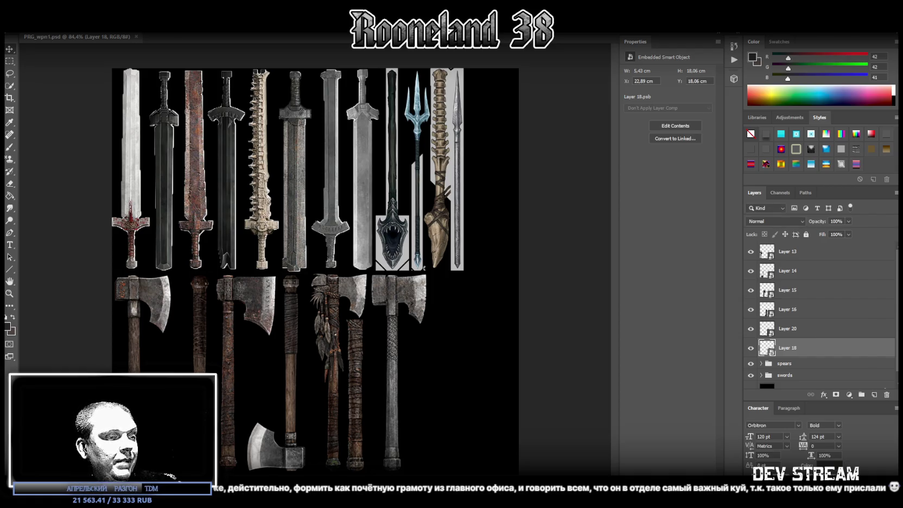
pyautogui.hotkey('alt', 'Tab')
pyautogui.rightClick(78, 171)
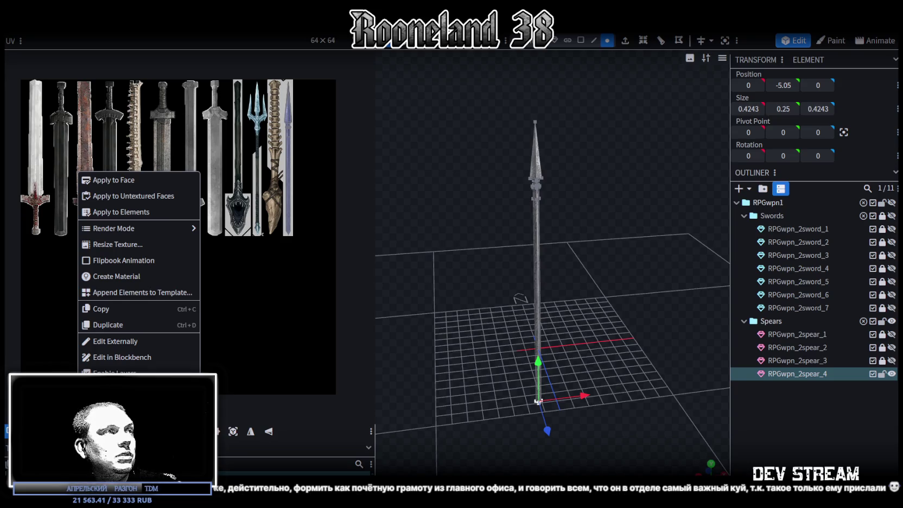
# Reload the weapon texture to show the new axe row and resize the viewport and texture panels
pyautogui.click(119, 413)
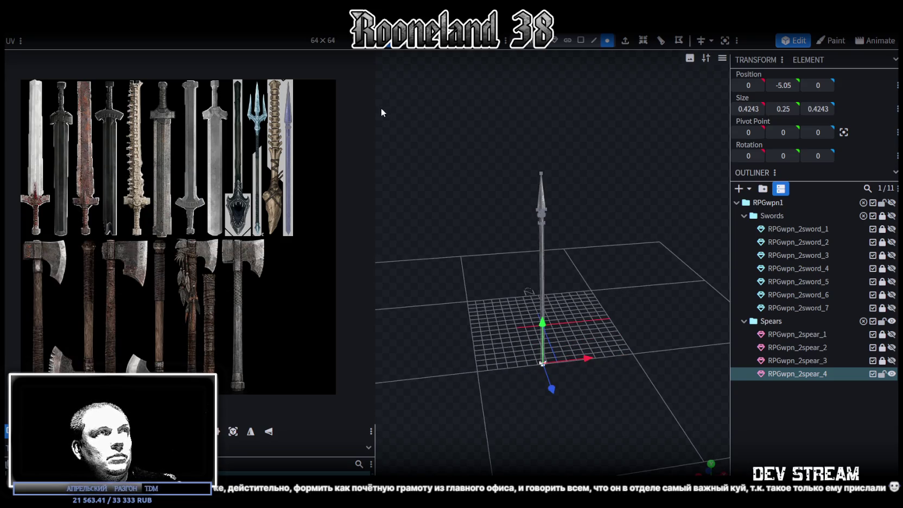
pyautogui.moveTo(376, 107); pyautogui.dragTo(223, 107)
pyautogui.scroll(2, 585, 224)
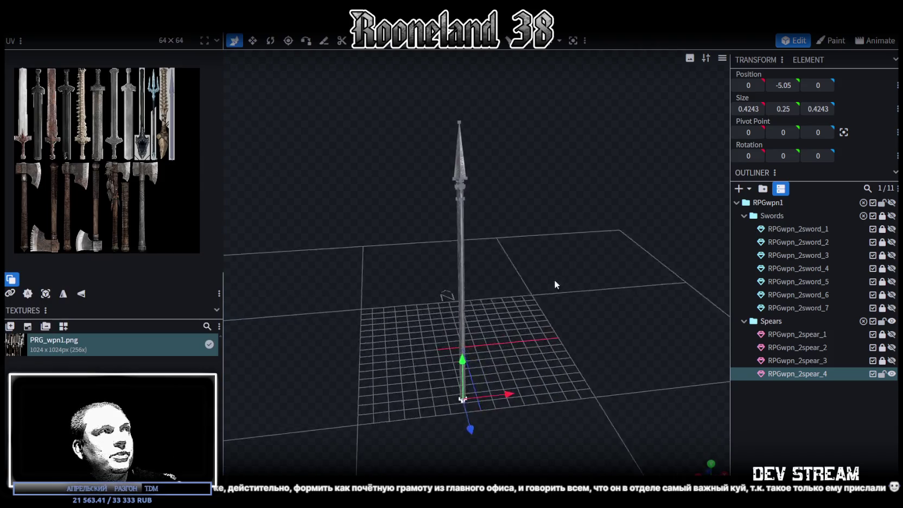
pyautogui.scroll(3, 280, 166)
pyautogui.moveTo(225, 147); pyautogui.dragTo(372, 156)
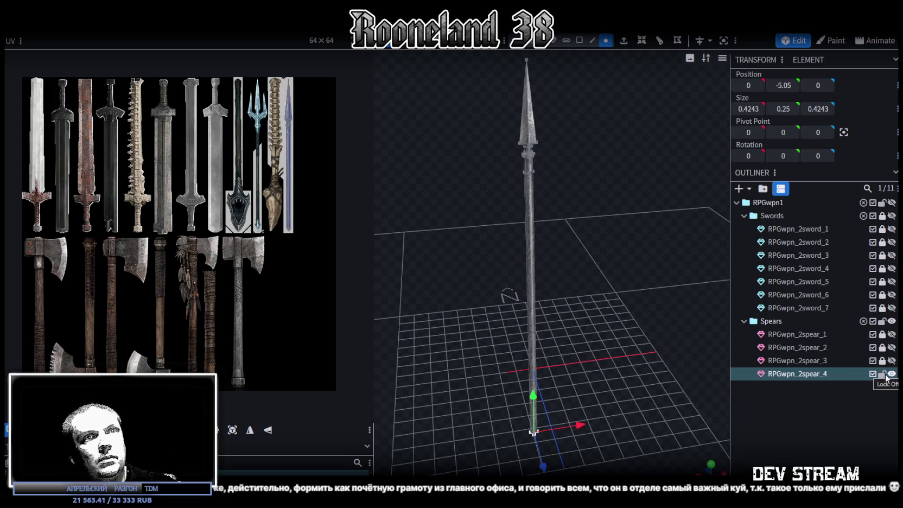
# Lock and hide RPGwpn_2spear_4 and the other spear elements in the Outliner
pyautogui.click(883, 376)
pyautogui.click(892, 376)
pyautogui.moveTo(883, 374); pyautogui.dragTo(884, 324)
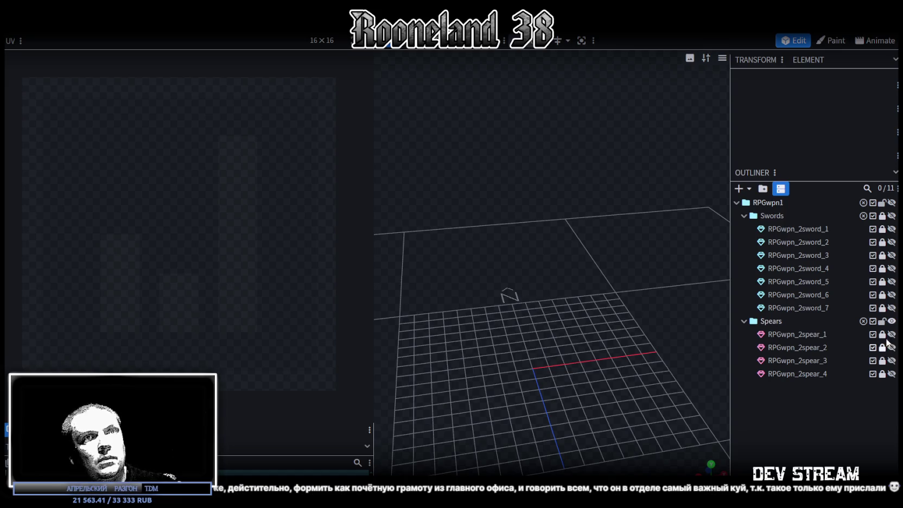
# Collapse the Spears folder and widen the UV and texture panel
pyautogui.click(745, 321)
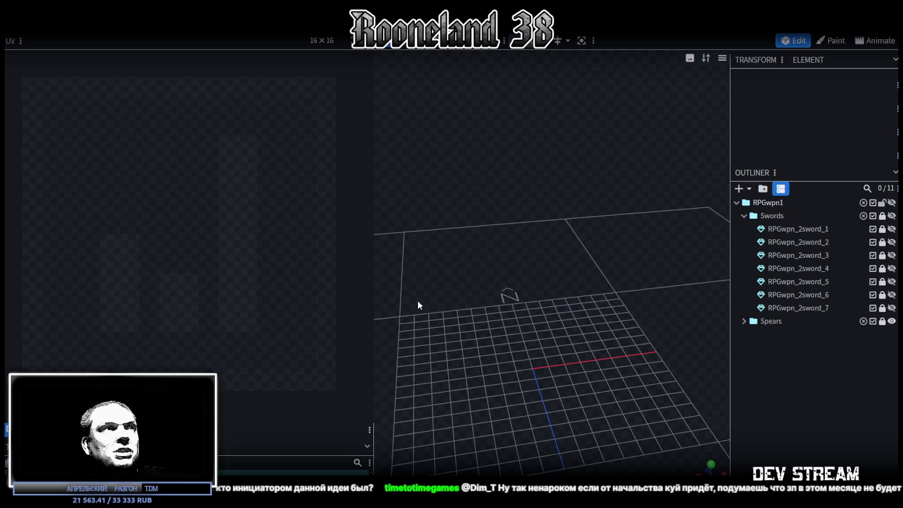
pyautogui.moveTo(374, 195); pyautogui.dragTo(233, 188)
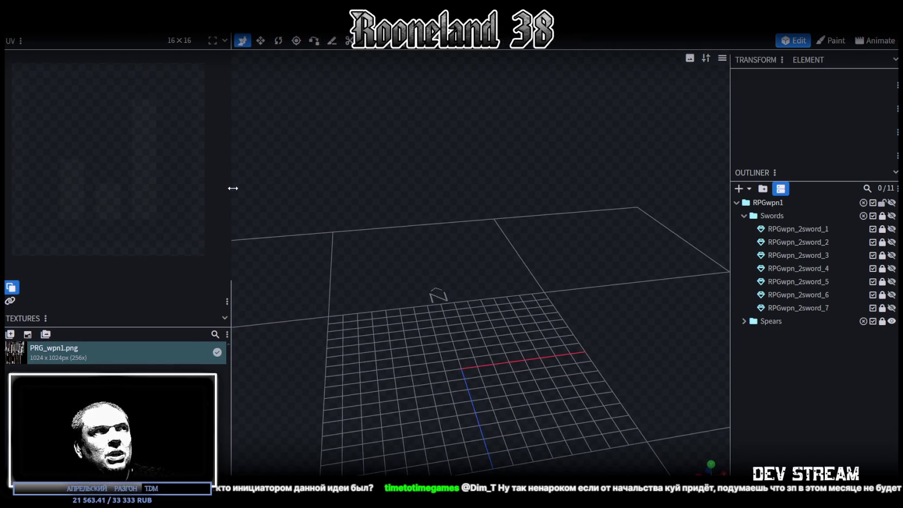
pyautogui.moveTo(233, 188); pyautogui.dragTo(251, 186)
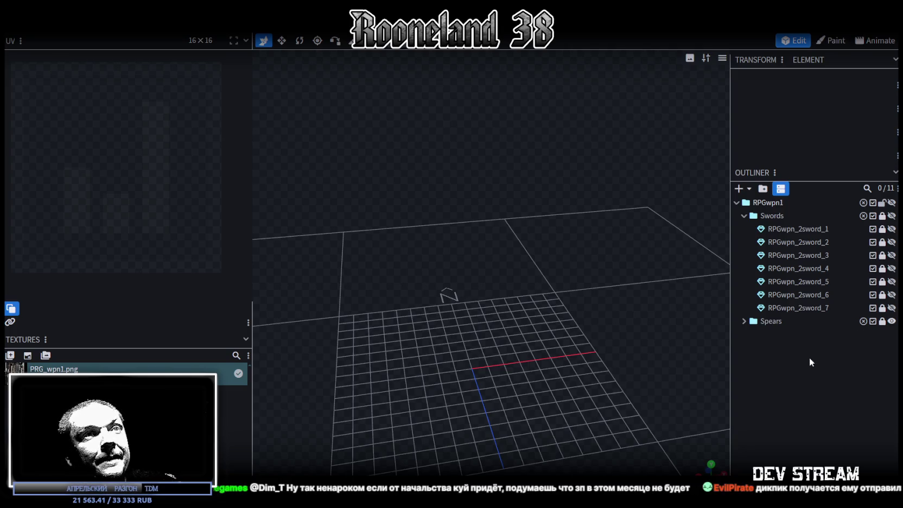
# Duplicate RPGwpn_2spear_4 as RPGwpn_2spear_5, make it visible and move it out of the Spears folder
pyautogui.click(744, 216)
pyautogui.click(745, 229)
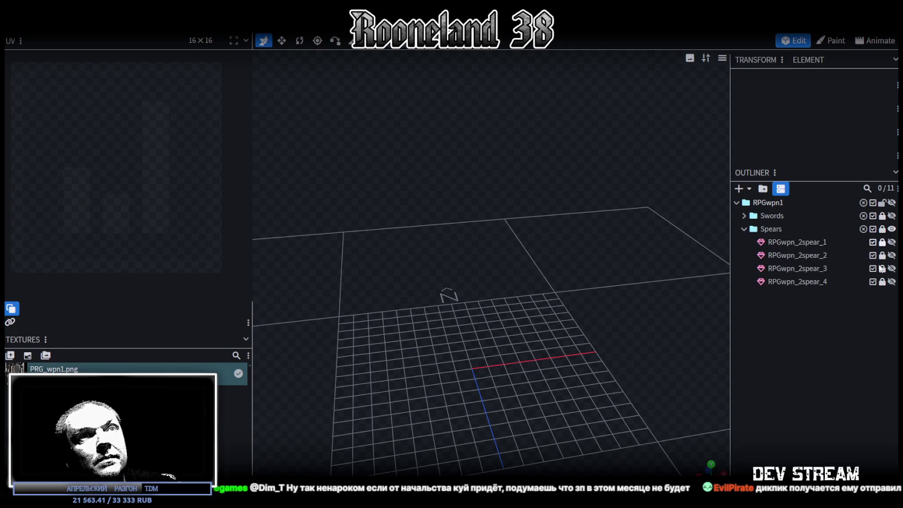
pyautogui.click(823, 287)
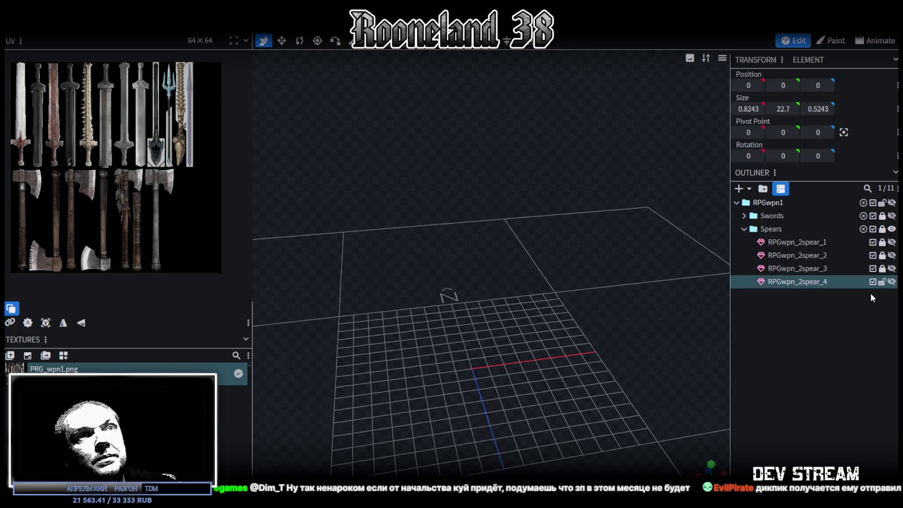
pyautogui.hotkey('ctrl', 'd')
pyautogui.click(892, 282)
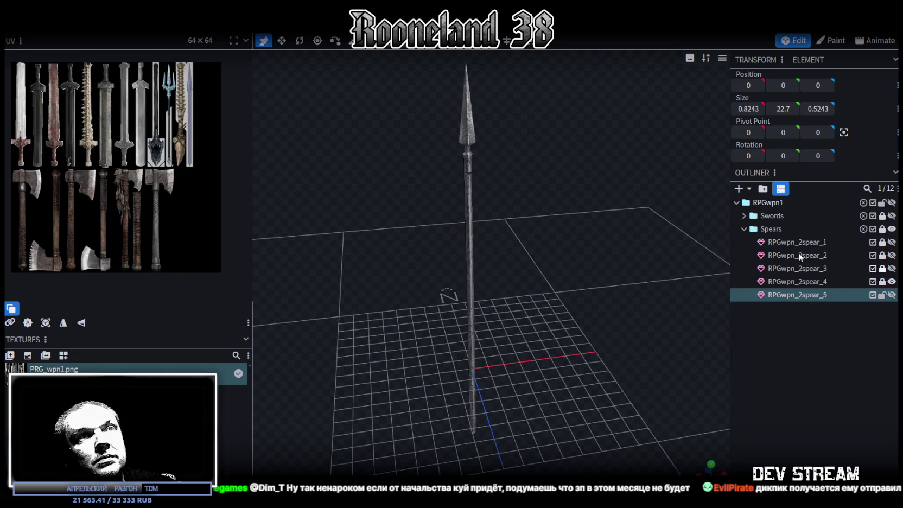
pyautogui.click(748, 230)
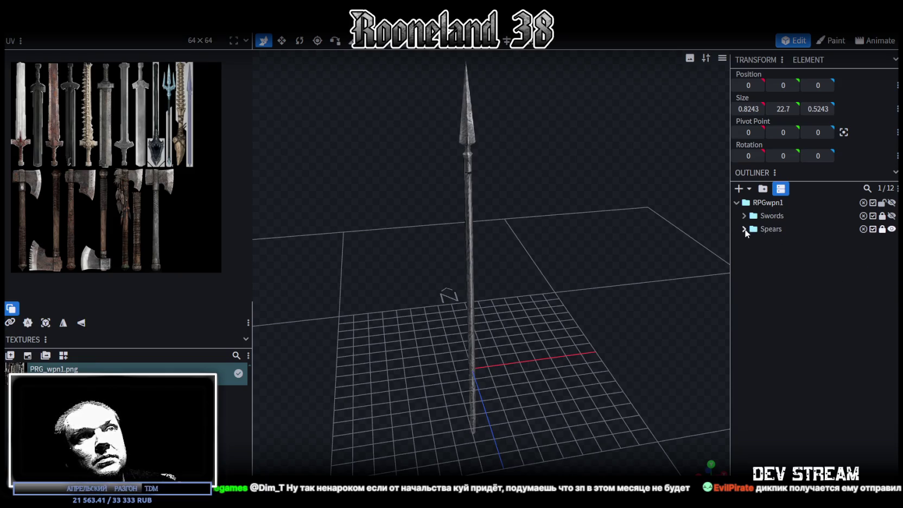
pyautogui.click(747, 233)
pyautogui.moveTo(792, 295); pyautogui.dragTo(815, 359)
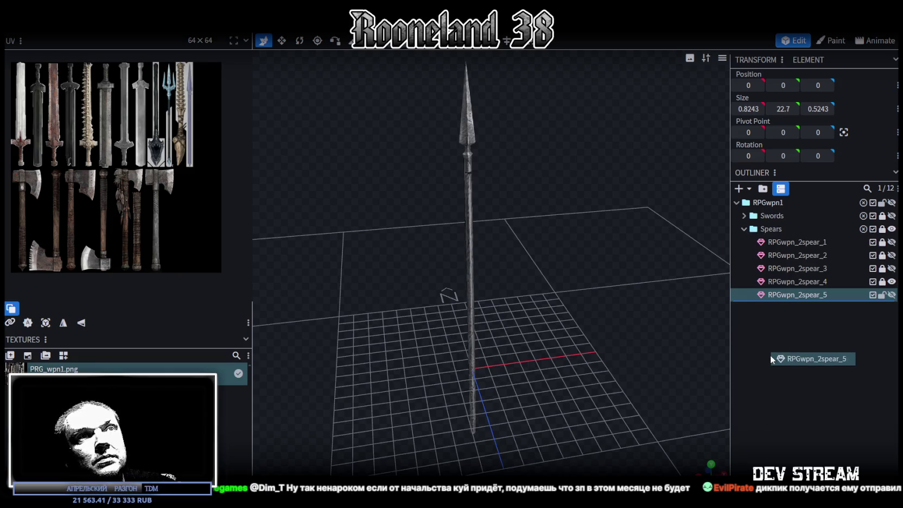
pyautogui.click(744, 230)
pyautogui.click(805, 313)
# Add a new group above the spear copy and rename it Axes
pyautogui.click(763, 188)
pyautogui.moveTo(764, 259); pyautogui.dragTo(775, 244)
pyautogui.doubleClick(773, 246)
pyautogui.press('BackSpace')
pyautogui.write('Axes')
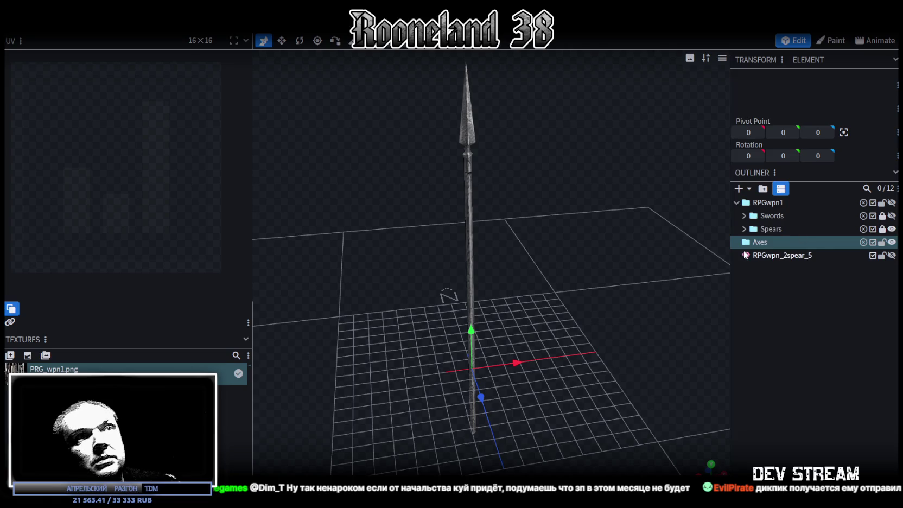
# Nest Axes inside RPGwpn1, move the spear copy into Axes and rename it RPGwpn_2axe_1
pyautogui.moveTo(792, 238); pyautogui.dragTo(773, 213)
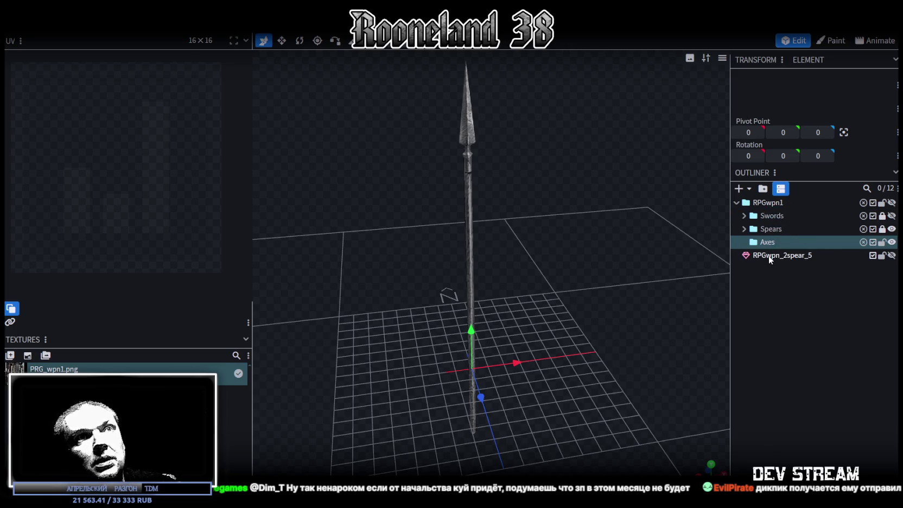
pyautogui.moveTo(773, 259)
pyautogui.mouseDown()
pyautogui.moveTo(798, 244)
pyautogui.moveTo(820, 254)
pyautogui.mouseUp()
pyautogui.click(804, 258)
pyautogui.doubleClick(804, 258)
pyautogui.write('axe_')
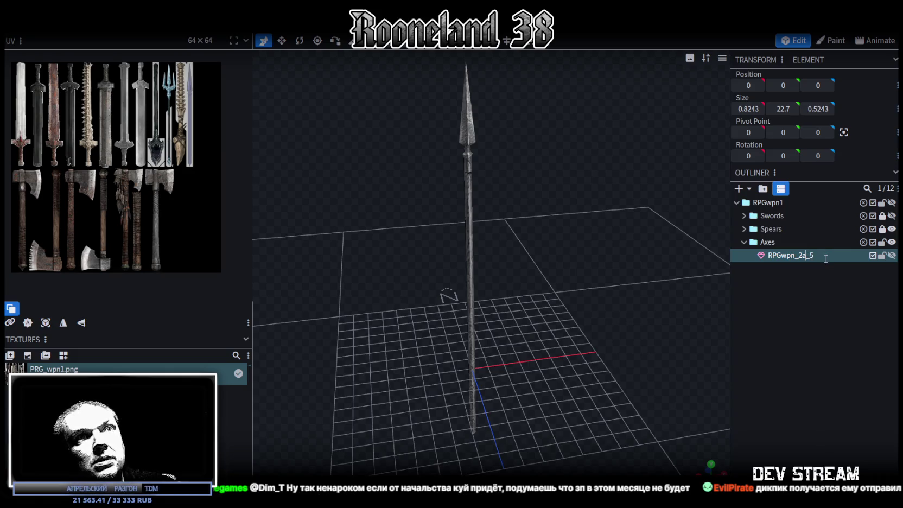
pyautogui.write('1')
pyautogui.press('Return')
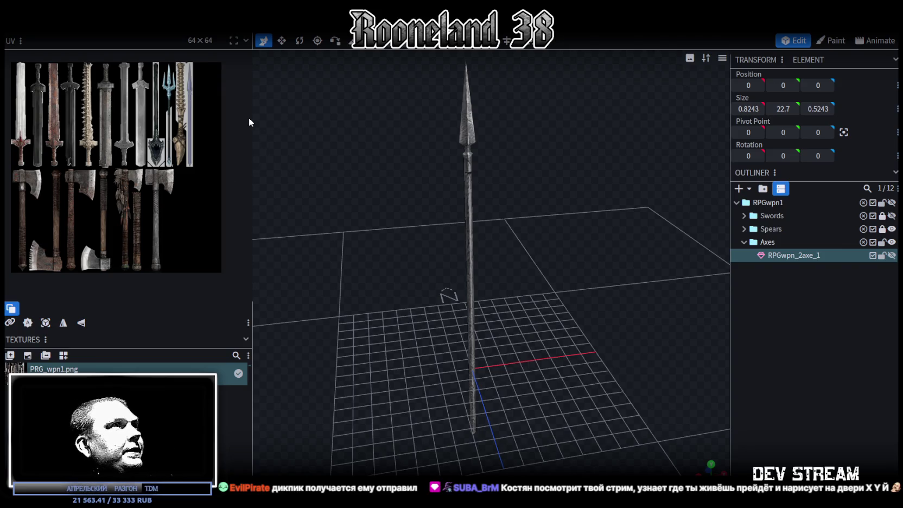
pyautogui.moveTo(528, 308)
pyautogui.mouseDown()
pyautogui.moveTo(520, 285)
pyautogui.moveTo(655, 329)
pyautogui.moveTo(510, 401)
pyautogui.moveTo(518, 348)
pyautogui.moveTo(483, 272)
pyautogui.moveTo(488, 256)
pyautogui.moveTo(477, 281)
pyautogui.mouseUp()
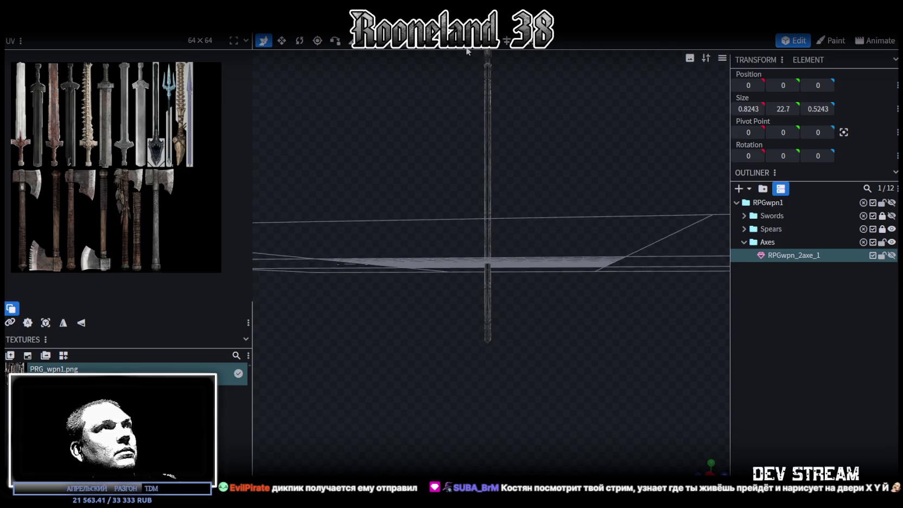
# Rename the element RPGwpn_2axe_0, duplicate it as RPGwpn_2axe_1 and make the copy visible
pyautogui.moveTo(453, 68)
pyautogui.mouseDown()
pyautogui.moveTo(501, 205)
pyautogui.moveTo(432, 124)
pyautogui.moveTo(579, 208)
pyautogui.moveTo(467, 166)
pyautogui.moveTo(488, 179)
pyautogui.mouseUp()
pyautogui.doubleClick(819, 257)
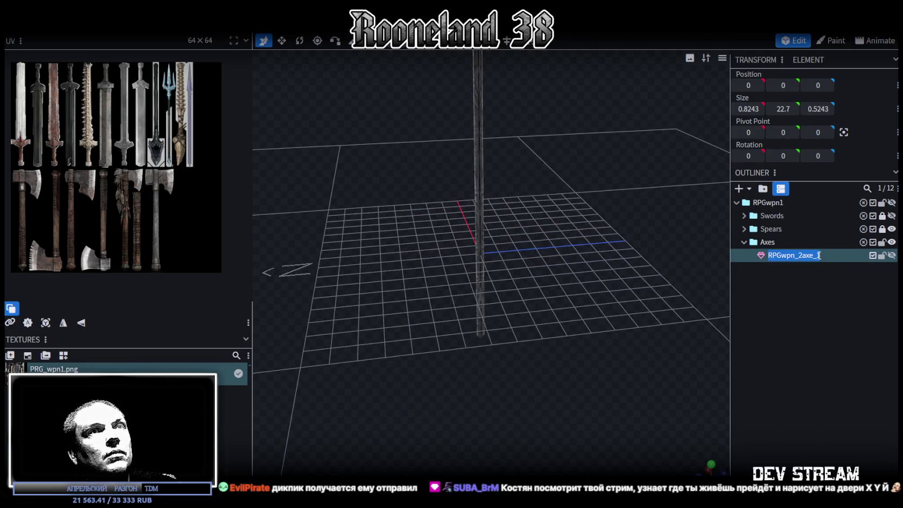
pyautogui.write('0')
pyautogui.press('Return')
pyautogui.hotkey('ctrl', 'd')
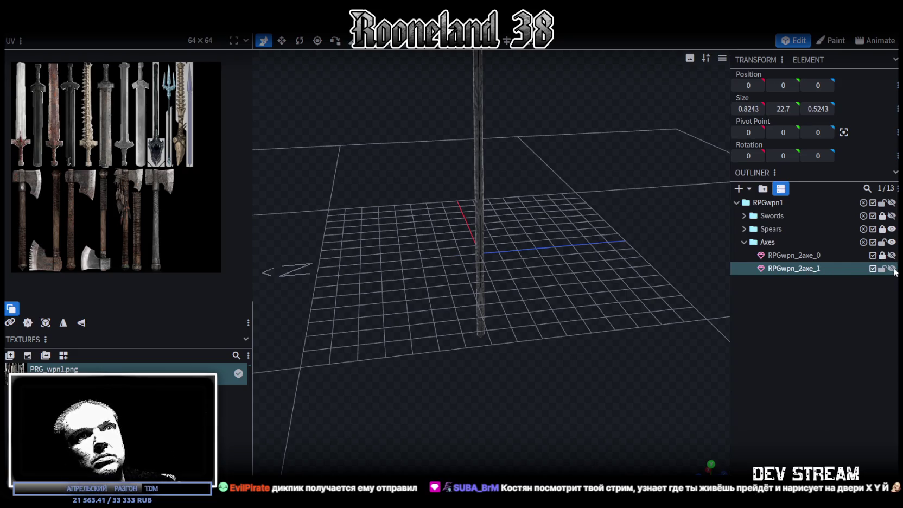
pyautogui.click(892, 268)
# Thicken part of RPGwpn_2axe_1's shaft and add a single loop cut at offset 8.6
pyautogui.press('v')
pyautogui.moveTo(605, 310); pyautogui.dragTo(554, 368)
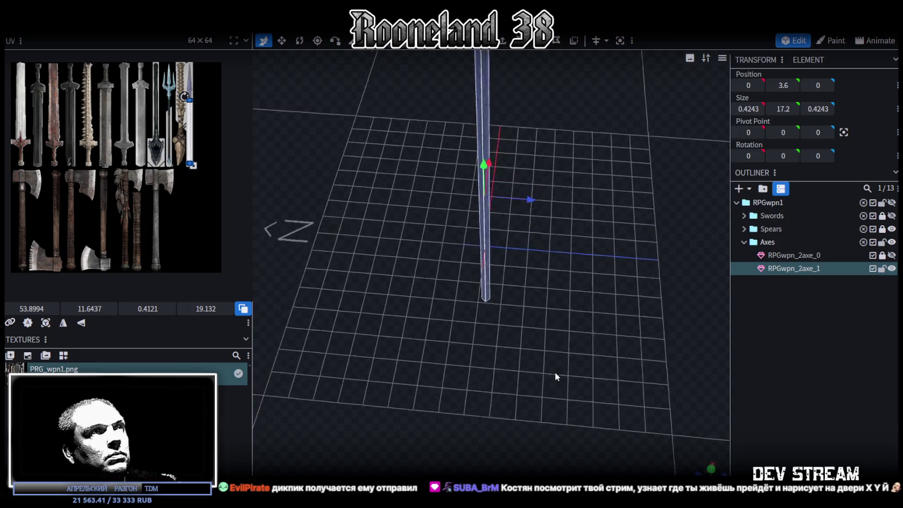
pyautogui.scroll(3, 554, 361)
pyautogui.moveTo(513, 190)
pyautogui.mouseDown()
pyautogui.moveTo(508, 166)
pyautogui.moveTo(461, 265)
pyautogui.moveTo(524, 212)
pyautogui.moveTo(598, 279)
pyautogui.moveTo(575, 139)
pyautogui.moveTo(585, 142)
pyautogui.moveTo(548, 237)
pyautogui.moveTo(496, 187)
pyautogui.moveTo(511, 142)
pyautogui.mouseUp()
pyautogui.moveTo(405, 107); pyautogui.dragTo(571, 243)
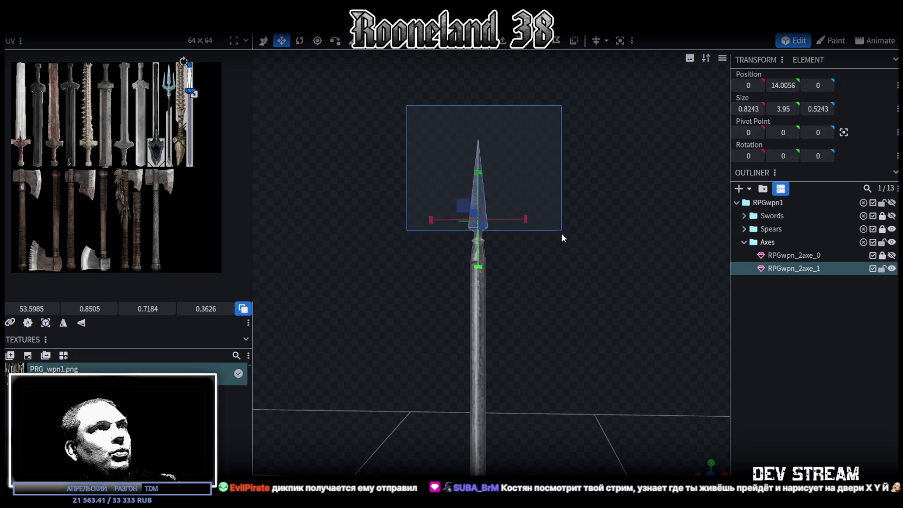
pyautogui.hotkey('ctrl', 'z')
pyautogui.moveTo(577, 239)
pyautogui.mouseDown()
pyautogui.moveTo(579, 312)
pyautogui.moveTo(570, 239)
pyautogui.mouseUp()
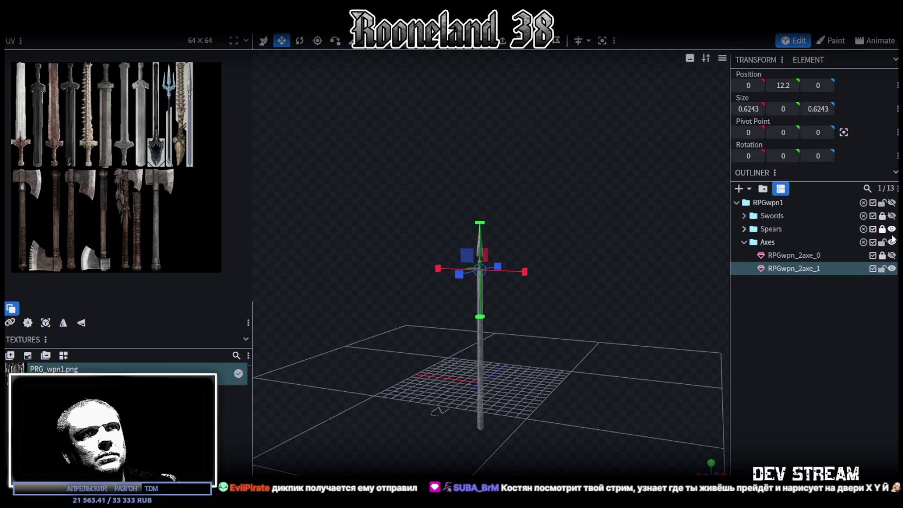
pyautogui.moveTo(624, 304)
pyautogui.mouseDown()
pyautogui.moveTo(529, 392)
pyautogui.moveTo(449, 332)
pyautogui.moveTo(505, 324)
pyautogui.moveTo(510, 296)
pyautogui.moveTo(535, 301)
pyautogui.mouseUp()
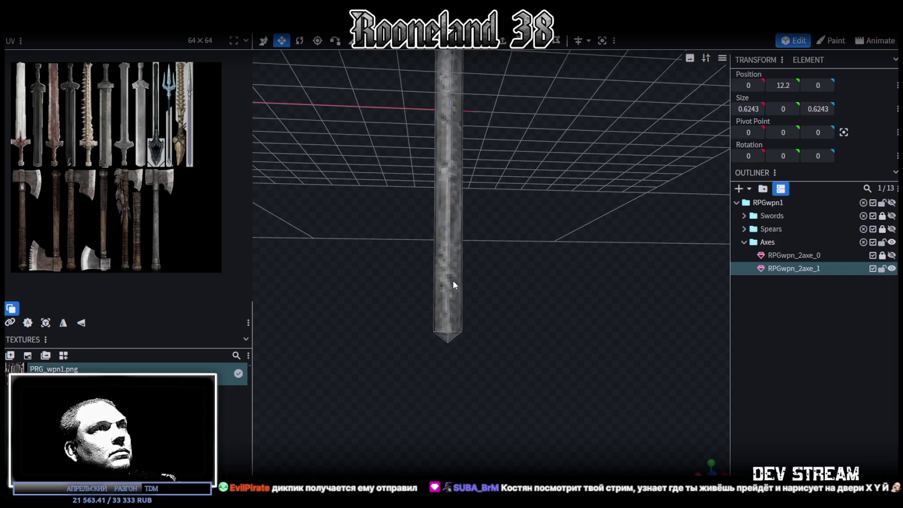
pyautogui.scroll(-3, 449, 284)
pyautogui.hotkey('ctrl', 'r')
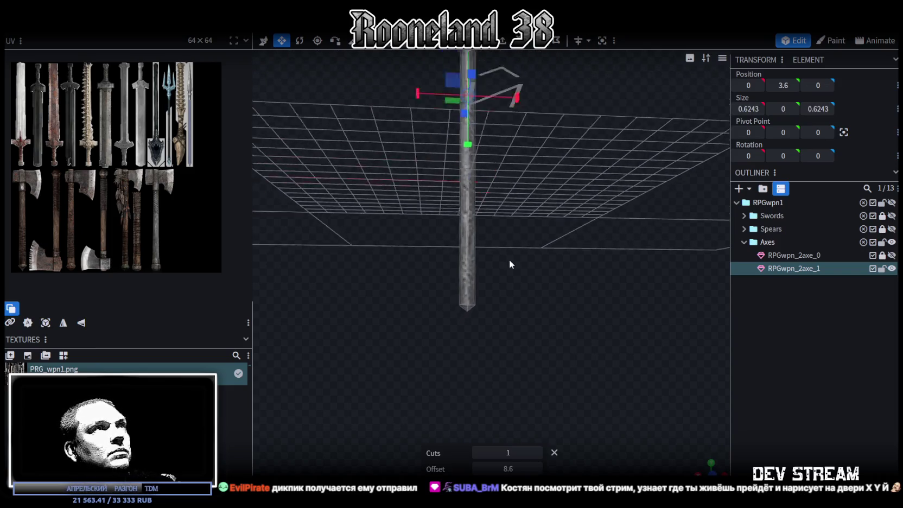
# Slide the loop-cut ring down the shaft to -5 in a level side view
pyautogui.press('KP_1')
pyautogui.press('v')
pyautogui.moveTo(470, 87)
pyautogui.mouseDown()
pyautogui.moveTo(468, 257)
pyautogui.moveTo(468, 249)
pyautogui.mouseUp()
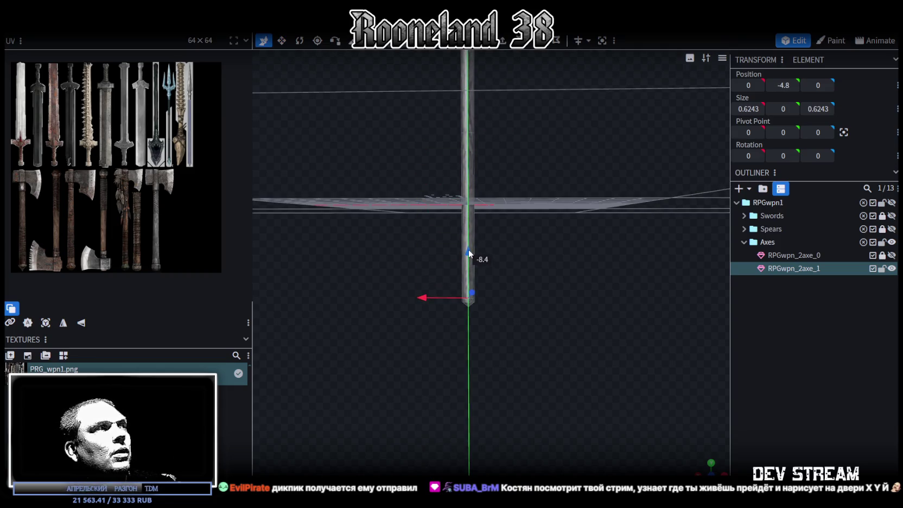
pyautogui.scroll(3, 469, 329)
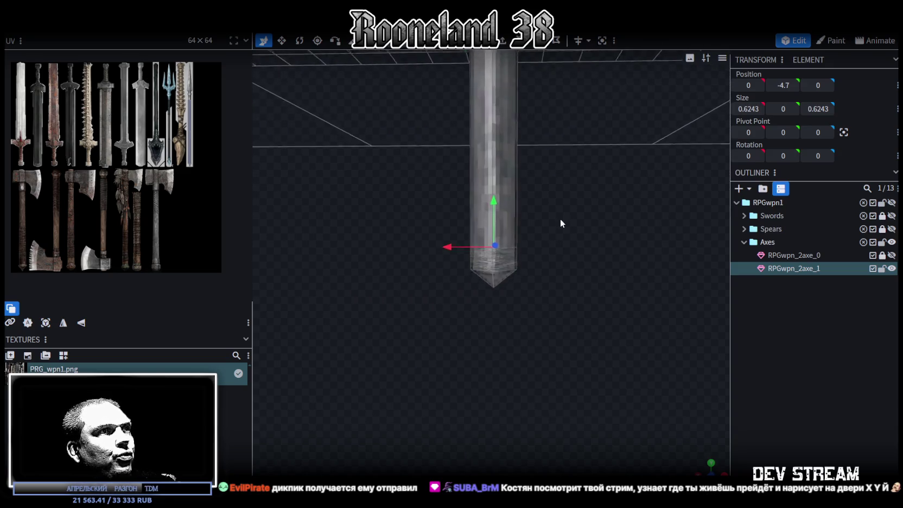
pyautogui.scroll(3, 533, 201)
pyautogui.moveTo(495, 166); pyautogui.dragTo(601, 271)
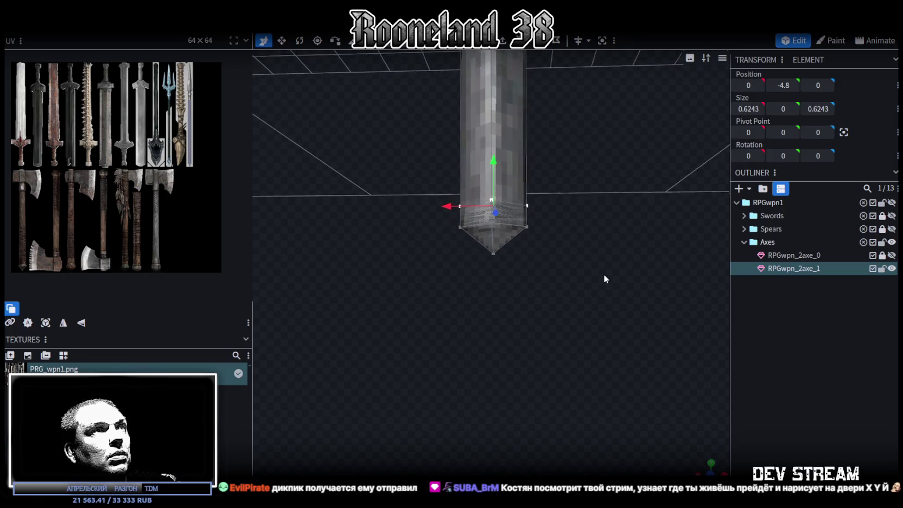
# Widen the shaft's bottom vertices to 0.8243 and enlarge the UV texture panel
pyautogui.moveTo(457, 256)
pyautogui.mouseDown()
pyautogui.moveTo(572, 226)
pyautogui.moveTo(462, 299)
pyautogui.moveTo(488, 317)
pyautogui.moveTo(399, 353)
pyautogui.moveTo(508, 221)
pyautogui.moveTo(469, 208)
pyautogui.mouseUp()
pyautogui.press('v')
pyautogui.moveTo(520, 254)
pyautogui.mouseDown()
pyautogui.moveTo(544, 197)
pyautogui.moveTo(586, 199)
pyautogui.mouseUp()
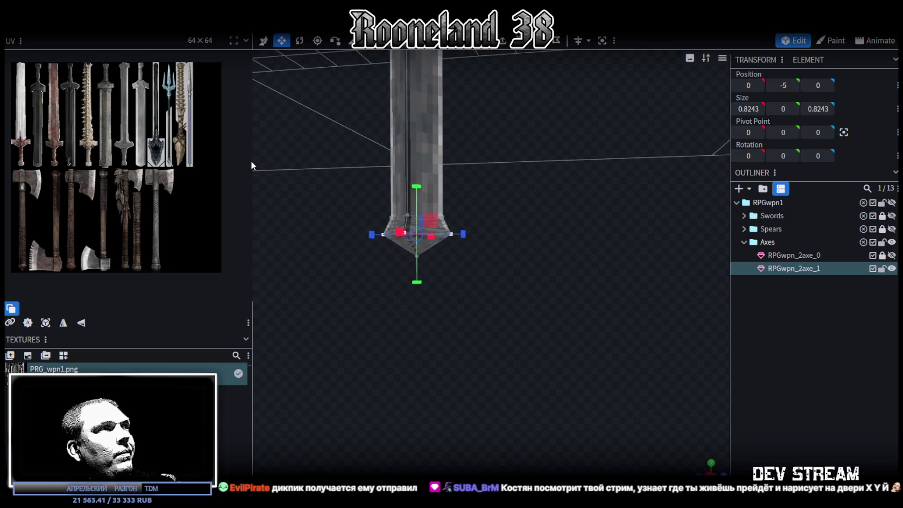
pyautogui.moveTo(252, 165); pyautogui.dragTo(492, 189)
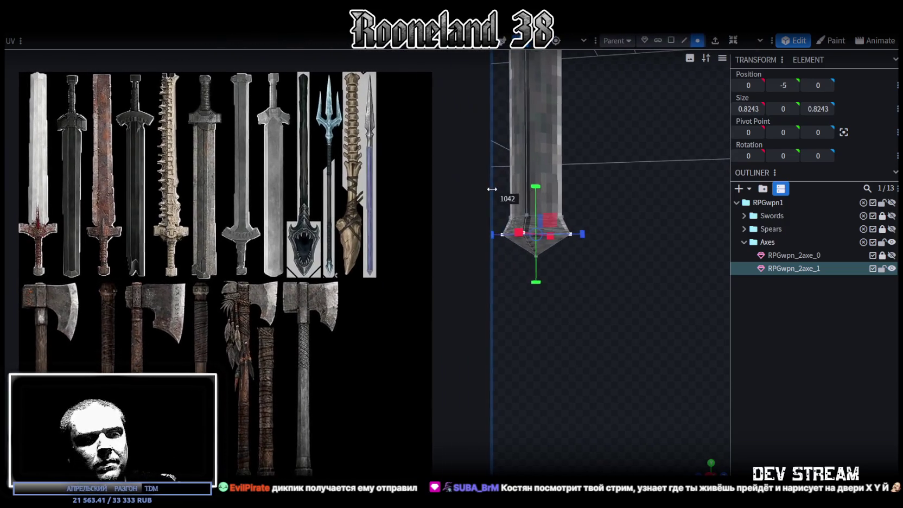
# Orbit around the shaft and select its top face
pyautogui.scroll(-2, 213, 296)
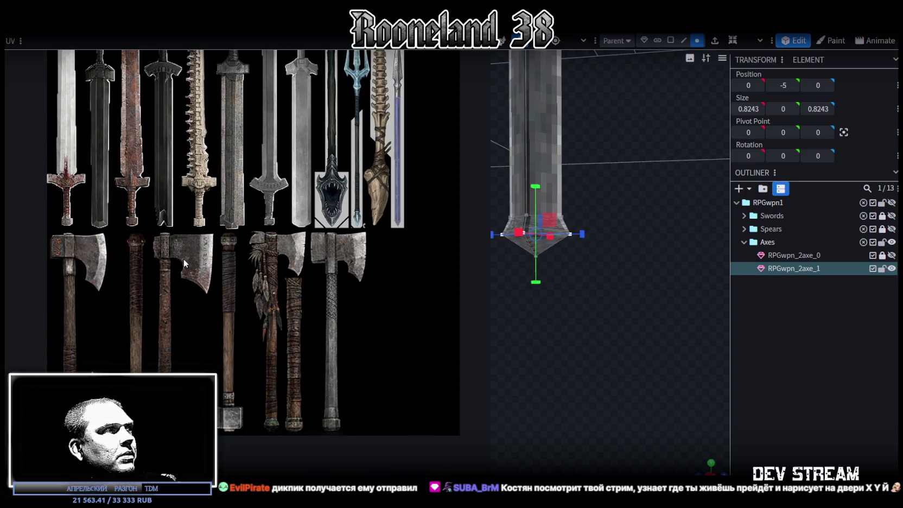
pyautogui.scroll(-2, 568, 255)
pyautogui.scroll(-2, 598, 217)
pyautogui.scroll(-2, 620, 185)
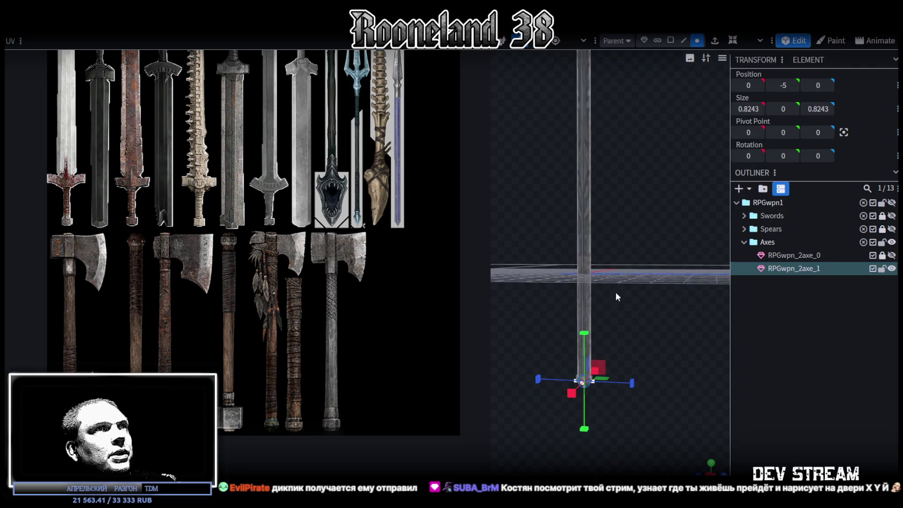
pyautogui.scroll(-2, 615, 294)
pyautogui.moveTo(623, 273)
pyautogui.mouseDown()
pyautogui.moveTo(657, 271)
pyautogui.moveTo(644, 249)
pyautogui.moveTo(642, 259)
pyautogui.moveTo(626, 251)
pyautogui.moveTo(609, 257)
pyautogui.moveTo(657, 298)
pyautogui.moveTo(630, 56)
pyautogui.mouseUp()
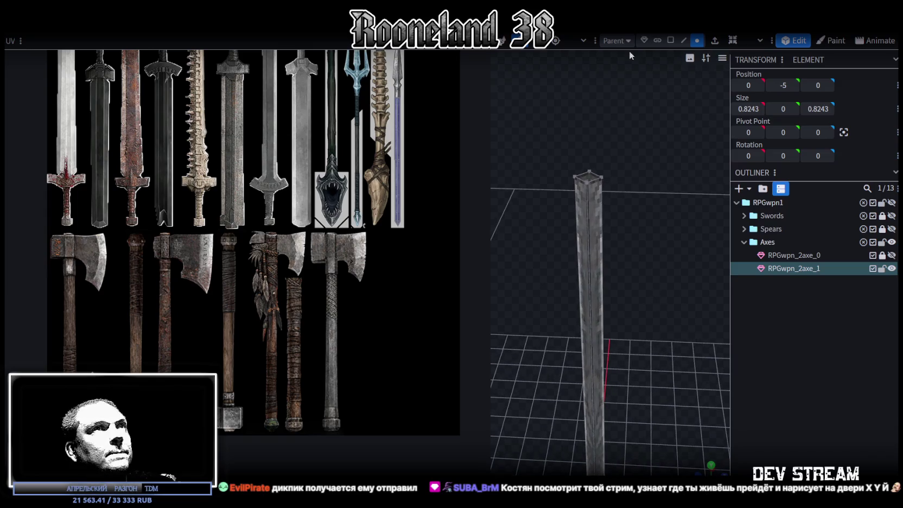
pyautogui.click(686, 40)
pyautogui.moveTo(623, 140)
pyautogui.mouseDown()
pyautogui.moveTo(606, 192)
pyautogui.moveTo(612, 166)
pyautogui.moveTo(616, 187)
pyautogui.moveTo(610, 171)
pyautogui.moveTo(688, 65)
pyautogui.mouseUp()
pyautogui.click(671, 41)
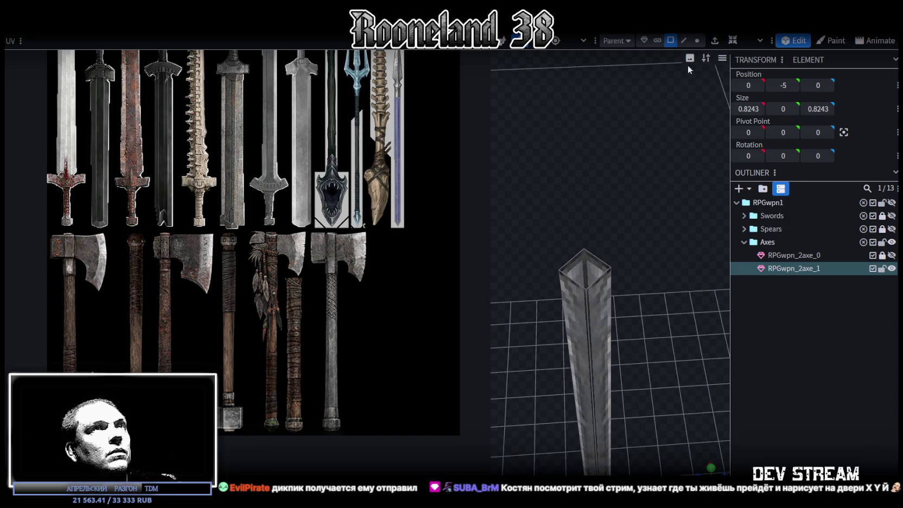
pyautogui.click(599, 263)
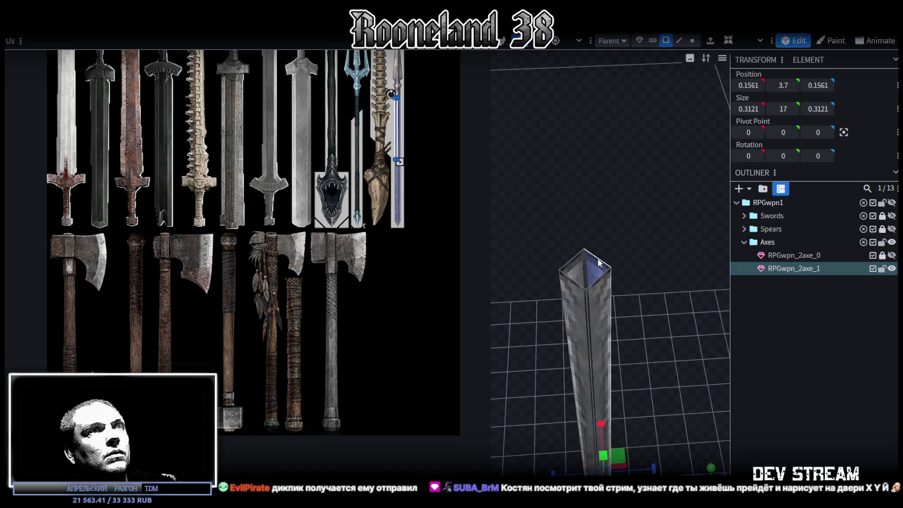
# Extrude the shaft's top upward by 1, adding a 0.6243-wide segment reaching 13.2
pyautogui.click(679, 40)
pyautogui.moveTo(632, 196); pyautogui.dragTo(631, 237)
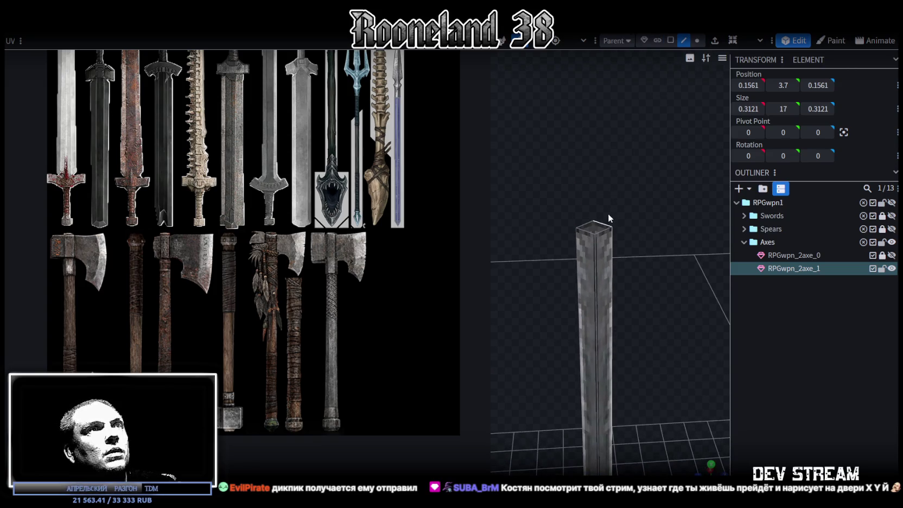
pyautogui.click(697, 41)
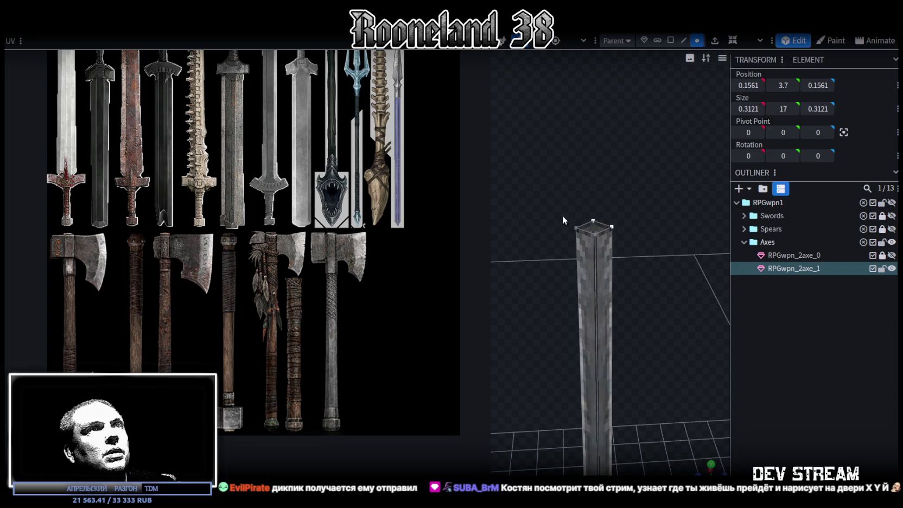
pyautogui.click(683, 40)
pyautogui.hotkey('shift', 'e')
pyautogui.click(671, 41)
pyautogui.rightClick(606, 159)
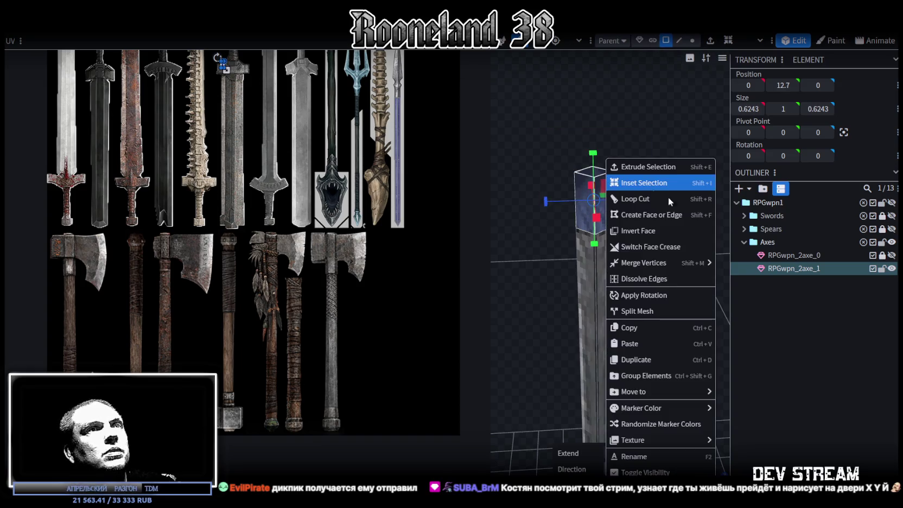
# Split the shaft's top section into its own mesh and scale it slightly larger
pyautogui.click(637, 311)
pyautogui.moveTo(661, 149); pyautogui.dragTo(655, 172)
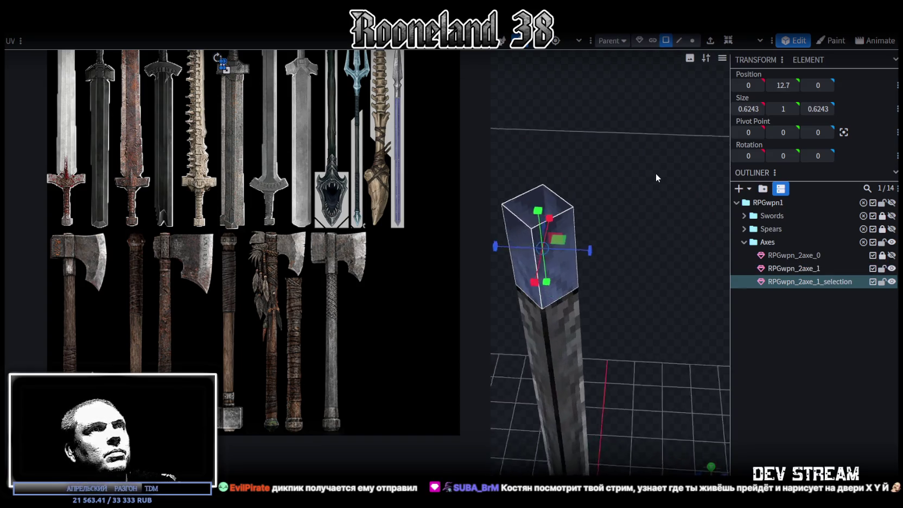
pyautogui.moveTo(617, 229)
pyautogui.mouseDown()
pyautogui.moveTo(706, 176)
pyautogui.moveTo(655, 180)
pyautogui.moveTo(509, 150)
pyautogui.moveTo(363, 147)
pyautogui.mouseUp()
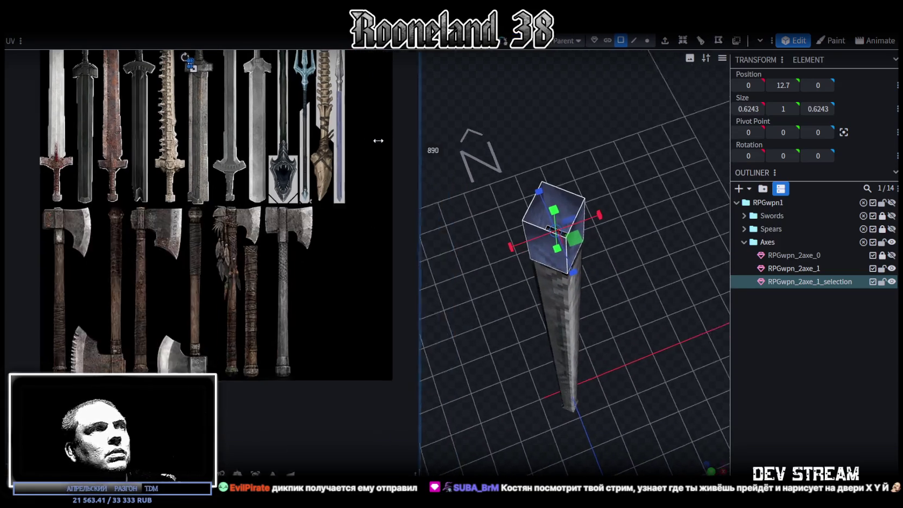
pyautogui.moveTo(553, 238); pyautogui.dragTo(565, 242)
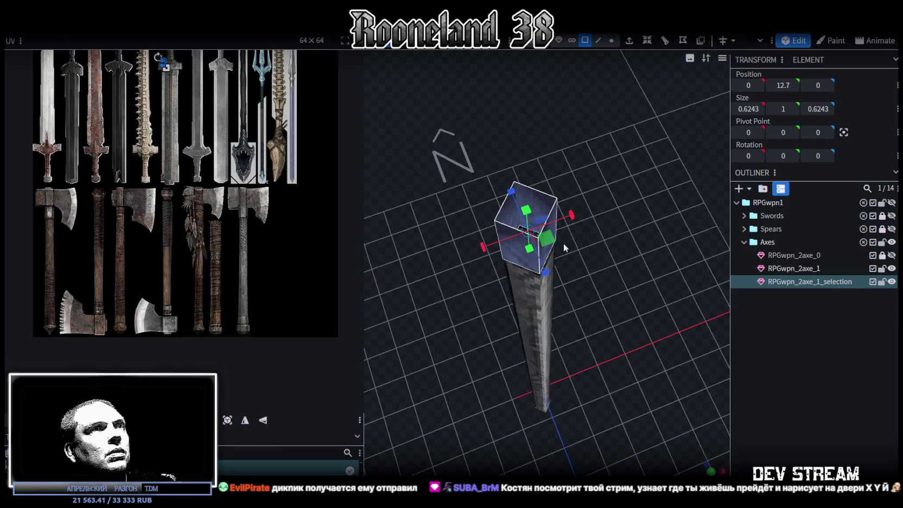
pyautogui.moveTo(567, 243)
pyautogui.mouseDown()
pyautogui.moveTo(575, 247)
pyautogui.moveTo(543, 237)
pyautogui.moveTo(639, 265)
pyautogui.mouseUp()
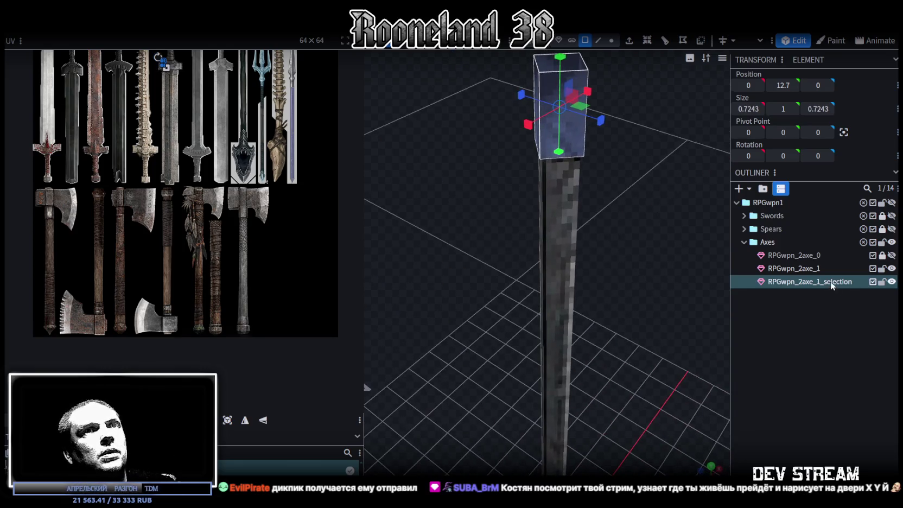
# Merge the enlarged block back into RPGwpn_2axe_1, giving a 0.8243 × 18.45 × 0.8243 shaft
pyautogui.click(793, 268)
pyautogui.keyDown('ctrl'); pyautogui.click(806, 281); pyautogui.keyUp('ctrl')
pyautogui.rightClick(806, 281)
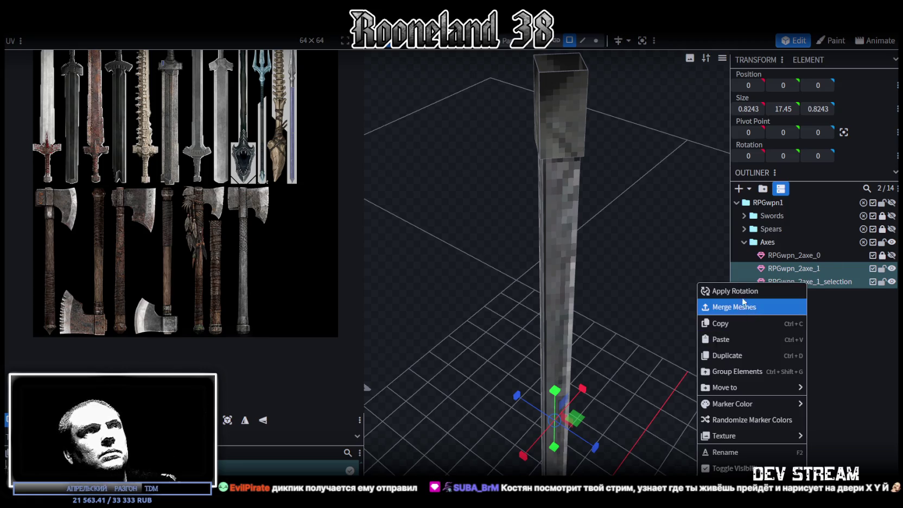
pyautogui.click(752, 307)
pyautogui.moveTo(581, 310); pyautogui.dragTo(603, 221)
pyautogui.click(583, 40)
pyautogui.moveTo(618, 116)
pyautogui.mouseDown()
pyautogui.moveTo(666, 290)
pyautogui.moveTo(666, 269)
pyautogui.mouseUp()
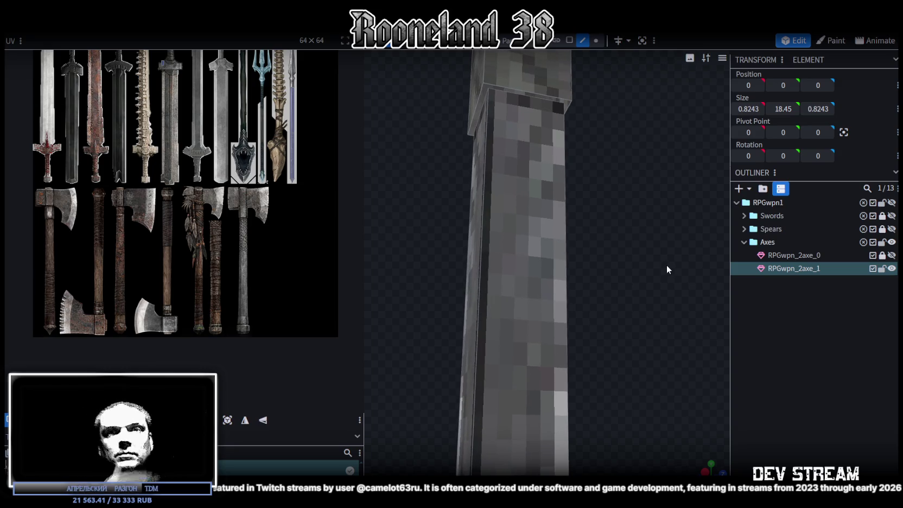
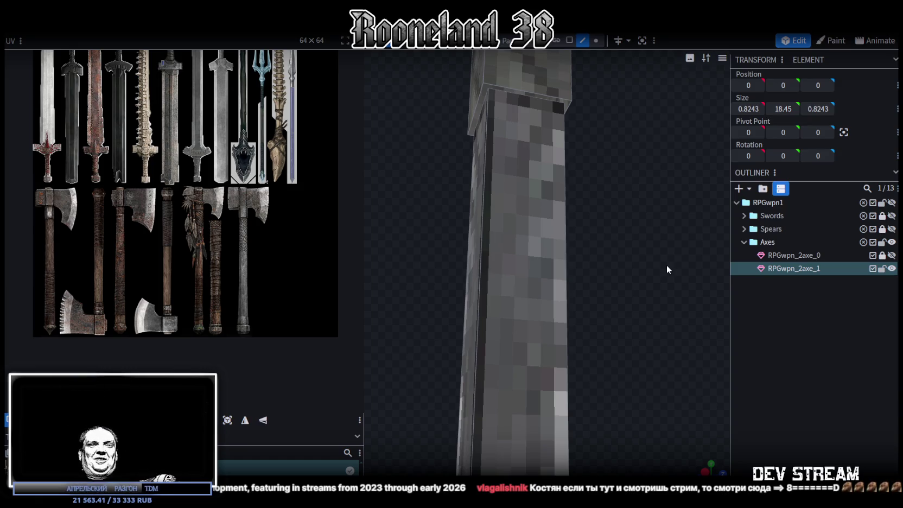
# Inspect the handle's top junction, undoing an accidental face move
pyautogui.moveTo(622, 166)
pyautogui.mouseDown()
pyautogui.moveTo(589, 276)
pyautogui.moveTo(607, 256)
pyautogui.moveTo(621, 258)
pyautogui.mouseUp()
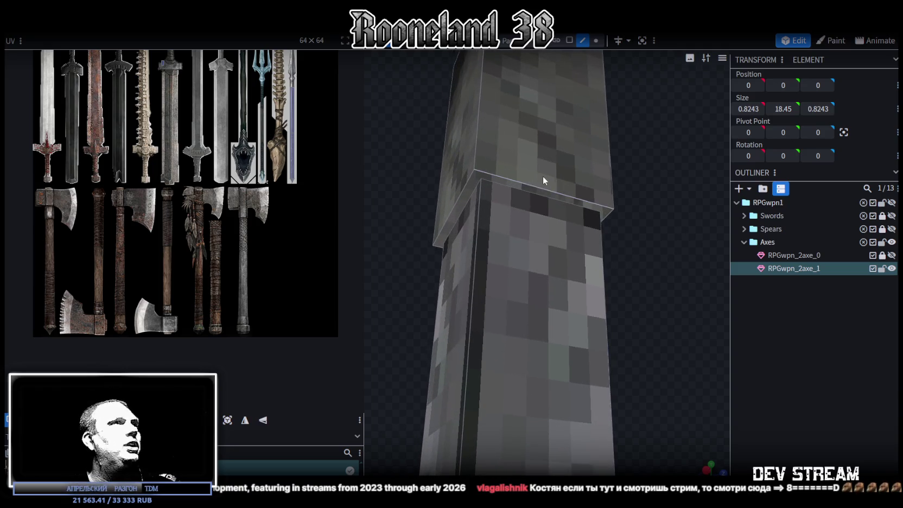
pyautogui.click(519, 183)
pyautogui.moveTo(505, 199); pyautogui.dragTo(413, 173)
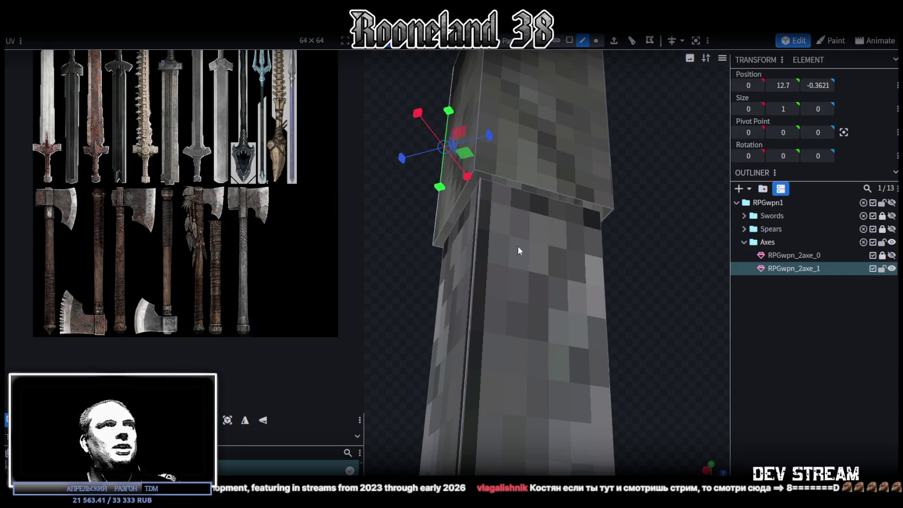
pyautogui.hotkey('ctrl', 'z')
pyautogui.moveTo(435, 267)
pyautogui.mouseDown()
pyautogui.moveTo(444, 286)
pyautogui.moveTo(520, 279)
pyautogui.moveTo(447, 264)
pyautogui.moveTo(476, 266)
pyautogui.mouseUp()
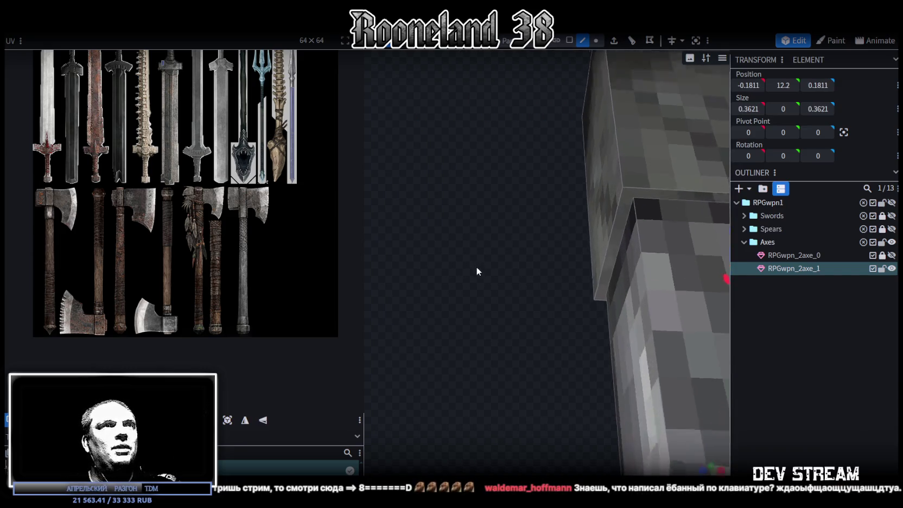
pyautogui.click(623, 231)
pyautogui.moveTo(539, 254)
pyautogui.mouseDown()
pyautogui.moveTo(601, 241)
pyautogui.moveTo(544, 277)
pyautogui.moveTo(613, 260)
pyautogui.moveTo(603, 266)
pyautogui.moveTo(572, 63)
pyautogui.mouseUp()
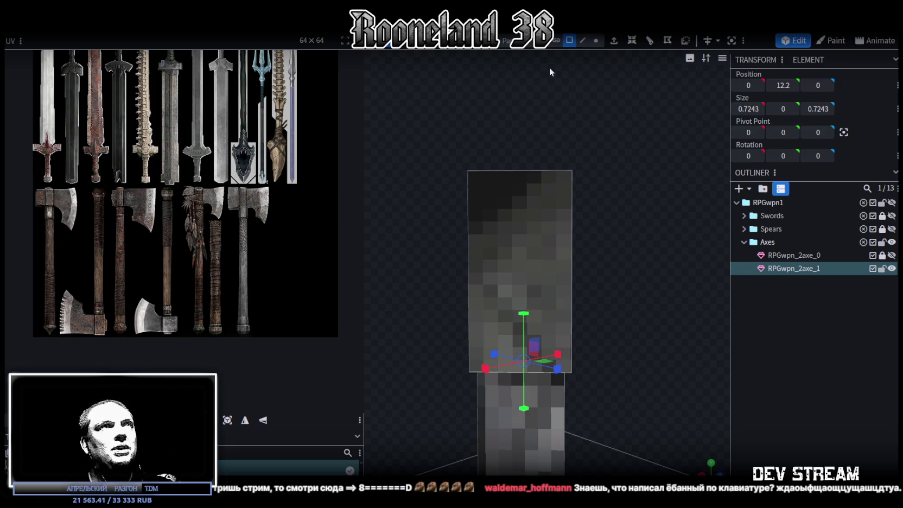
# Lower the handle's upper section so its Position Y reads 12.6
pyautogui.click(564, 210)
pyautogui.scroll(-2, 607, 218)
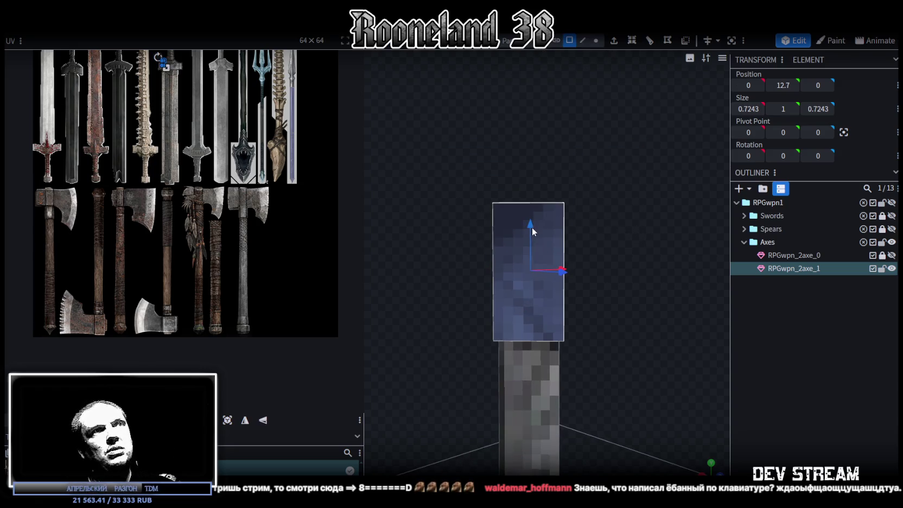
pyautogui.moveTo(533, 230); pyautogui.dragTo(531, 233)
pyautogui.scroll(-1, 520, 181)
pyautogui.scroll(-1, 213, 216)
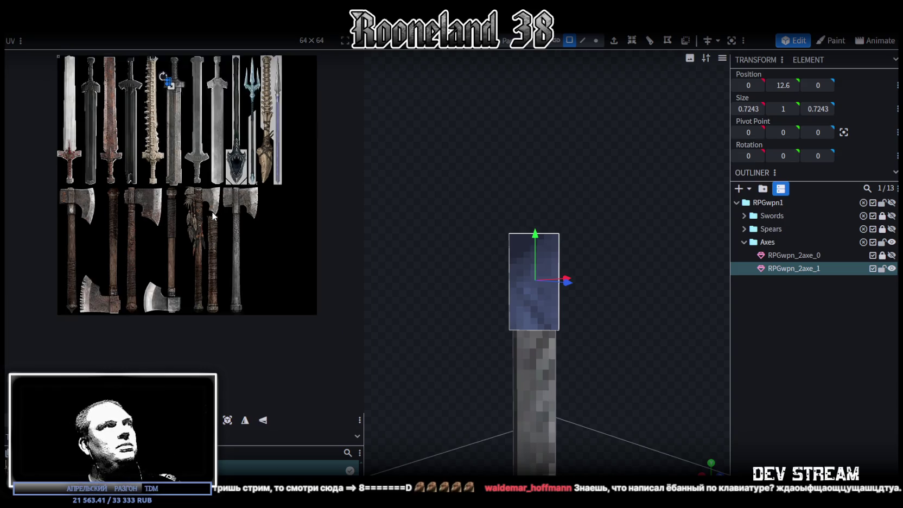
pyautogui.scroll(-1, 214, 216)
pyautogui.moveTo(520, 181); pyautogui.dragTo(548, 207)
pyautogui.moveTo(599, 171)
pyautogui.mouseDown()
pyautogui.moveTo(618, 164)
pyautogui.moveTo(602, 152)
pyautogui.moveTo(638, 169)
pyautogui.moveTo(651, 225)
pyautogui.mouseUp()
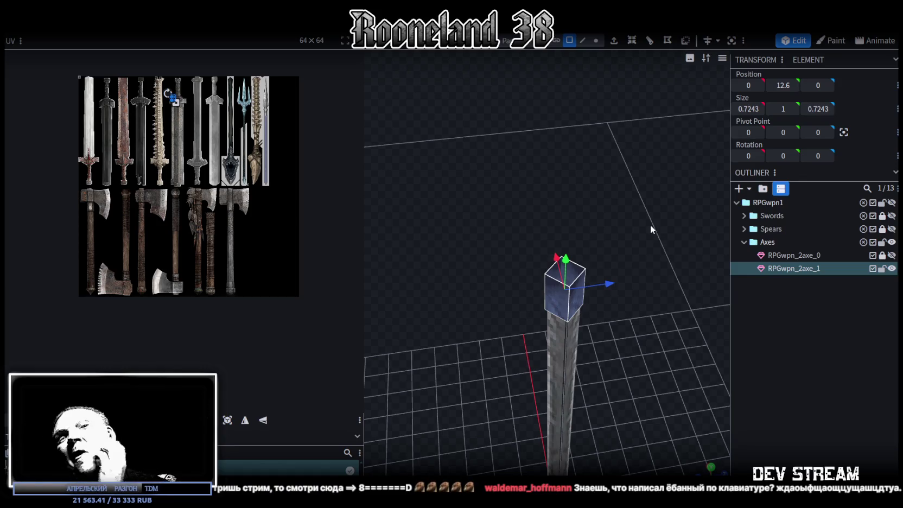
# Turn the top section 45° and narrow it to 0.7121 wide
pyautogui.moveTo(646, 271); pyautogui.dragTo(634, 276)
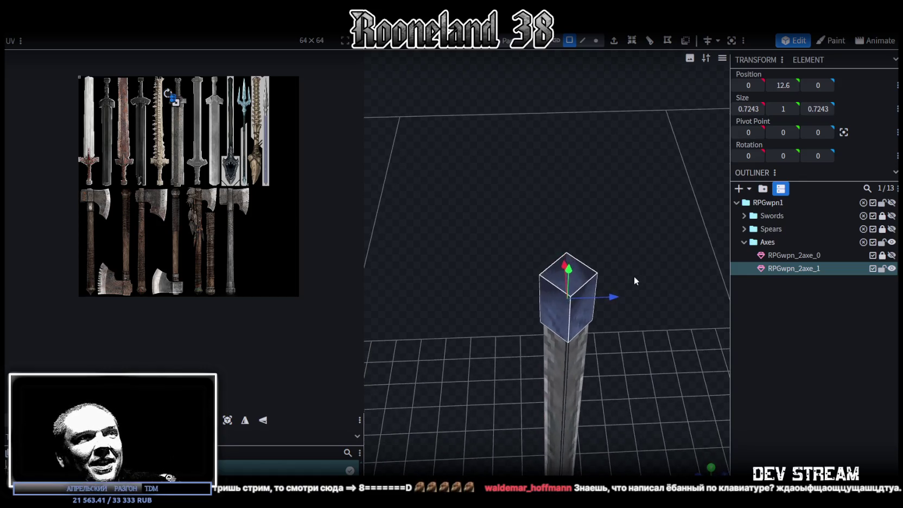
pyautogui.press('r')
pyautogui.moveTo(580, 332); pyautogui.dragTo(565, 338)
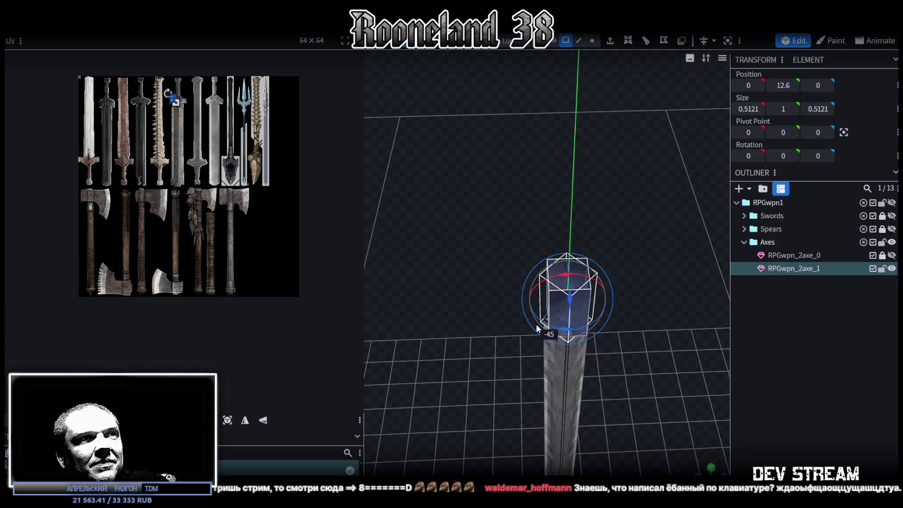
pyautogui.moveTo(641, 378)
pyautogui.mouseDown()
pyautogui.moveTo(640, 323)
pyautogui.moveTo(614, 284)
pyautogui.moveTo(670, 274)
pyautogui.moveTo(620, 261)
pyautogui.moveTo(635, 257)
pyautogui.mouseUp()
pyautogui.press('s')
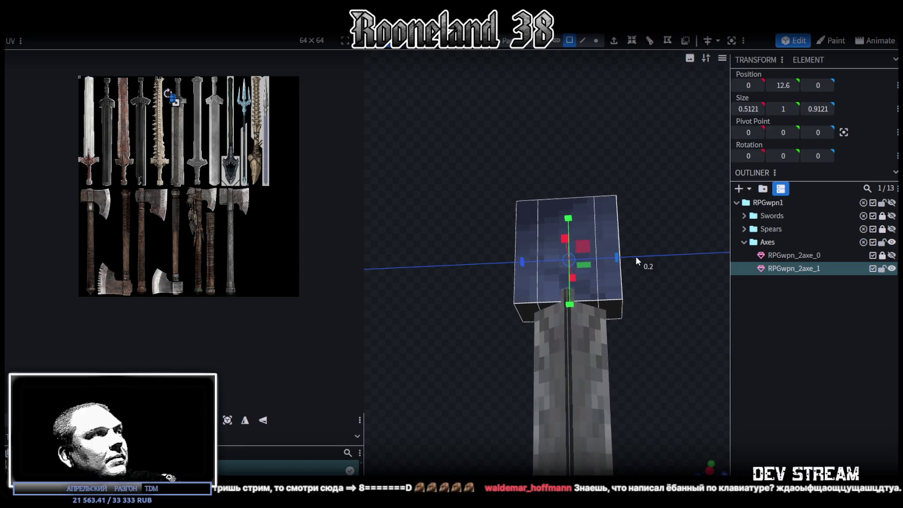
pyautogui.moveTo(683, 316)
pyautogui.mouseDown()
pyautogui.moveTo(594, 370)
pyautogui.moveTo(655, 298)
pyautogui.moveTo(646, 289)
pyautogui.mouseUp()
pyautogui.moveTo(619, 256)
pyautogui.mouseDown()
pyautogui.moveTo(608, 262)
pyautogui.moveTo(588, 319)
pyautogui.moveTo(563, 268)
pyautogui.moveTo(502, 218)
pyautogui.moveTo(512, 191)
pyautogui.mouseUp()
# Raise the top section's upper vertices so its top reaches height 15.1
pyautogui.press('KP_3')
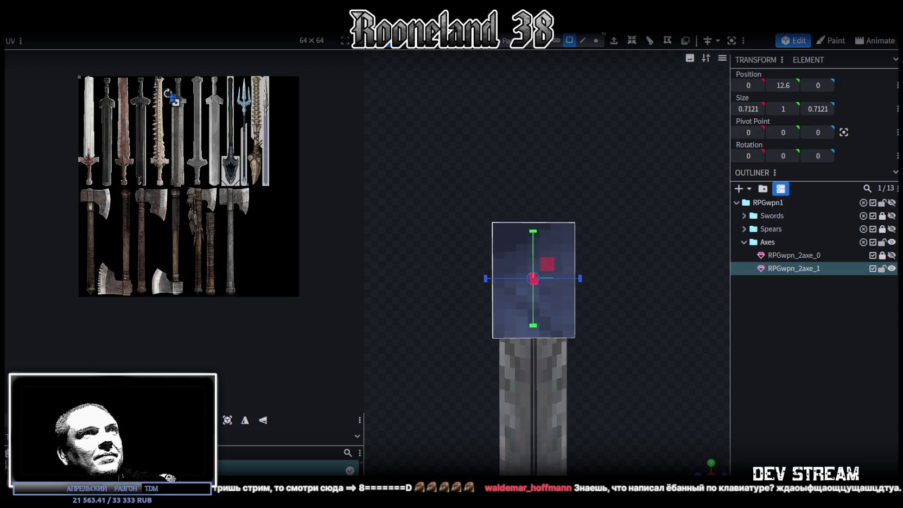
pyautogui.click(596, 40)
pyautogui.moveTo(449, 160); pyautogui.dragTo(601, 232)
pyautogui.moveTo(618, 180)
pyautogui.mouseDown()
pyautogui.moveTo(571, 192)
pyautogui.moveTo(562, 206)
pyautogui.moveTo(581, 276)
pyautogui.moveTo(546, 187)
pyautogui.mouseUp()
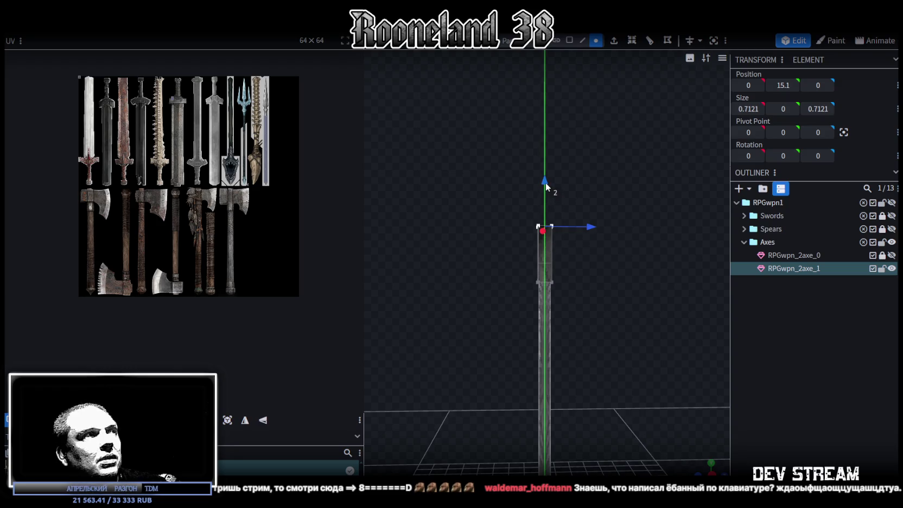
pyautogui.moveTo(545, 184)
pyautogui.mouseDown()
pyautogui.moveTo(546, 151)
pyautogui.moveTo(579, 322)
pyautogui.moveTo(560, 266)
pyautogui.mouseUp()
pyautogui.scroll(5, 561, 322)
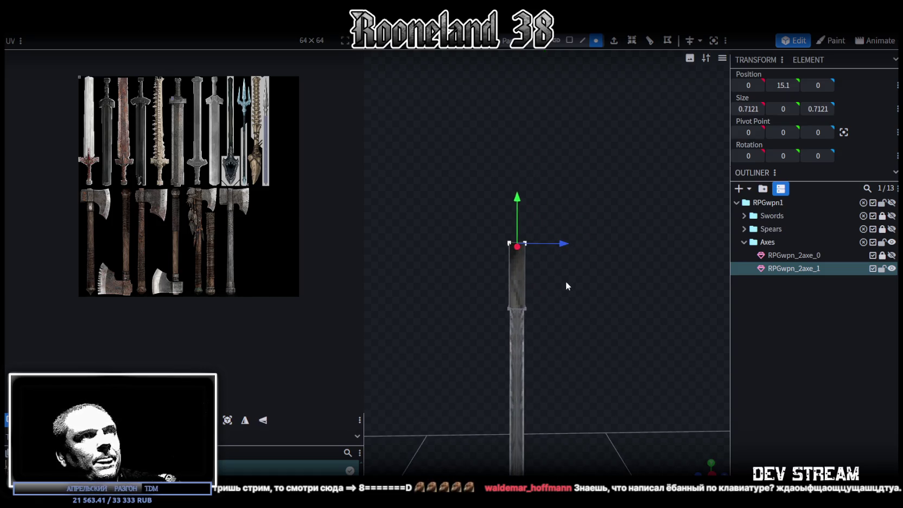
# Briefly show the Swords group to compare the handle's size, then hide it
pyautogui.moveTo(702, 463); pyautogui.dragTo(606, 193)
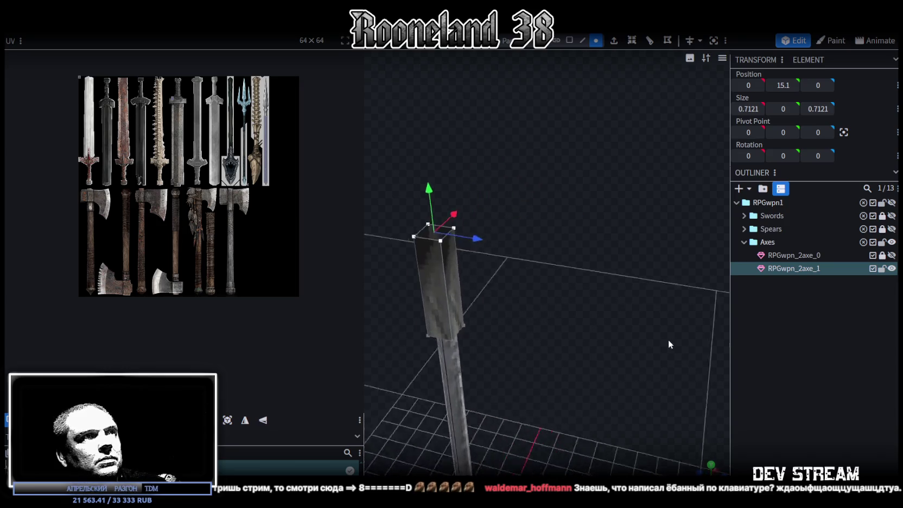
pyautogui.click(583, 41)
pyautogui.scroll(2, 539, 211)
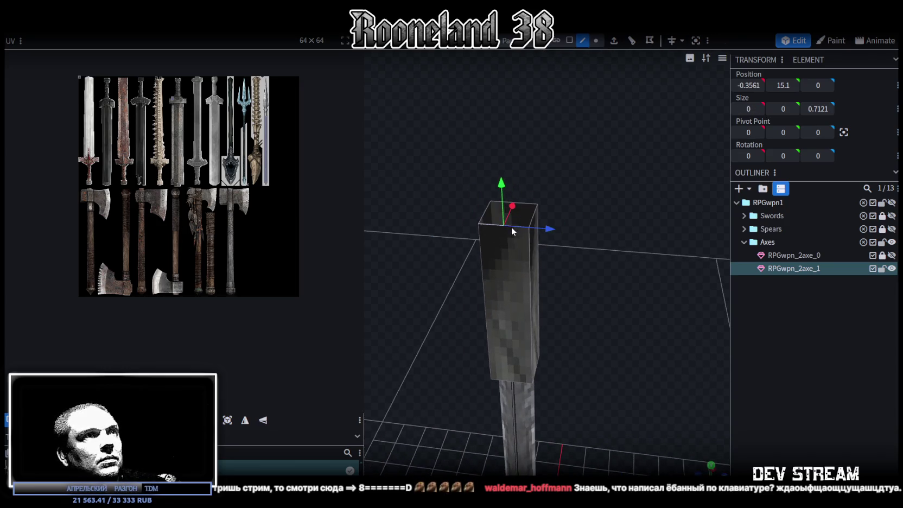
pyautogui.moveTo(538, 212)
pyautogui.mouseDown()
pyautogui.moveTo(592, 279)
pyautogui.moveTo(557, 260)
pyautogui.moveTo(585, 272)
pyautogui.moveTo(576, 278)
pyautogui.moveTo(557, 255)
pyautogui.mouseUp()
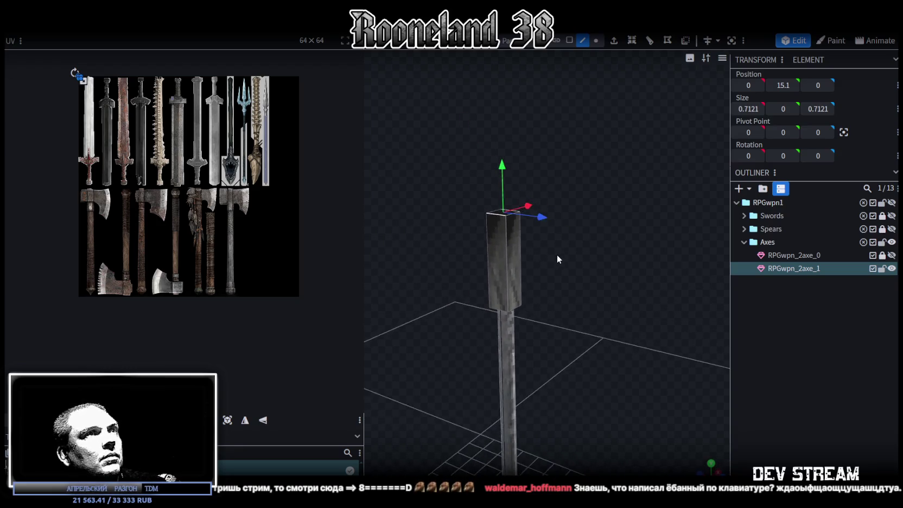
pyautogui.click(890, 216)
pyautogui.scroll(-3, 592, 288)
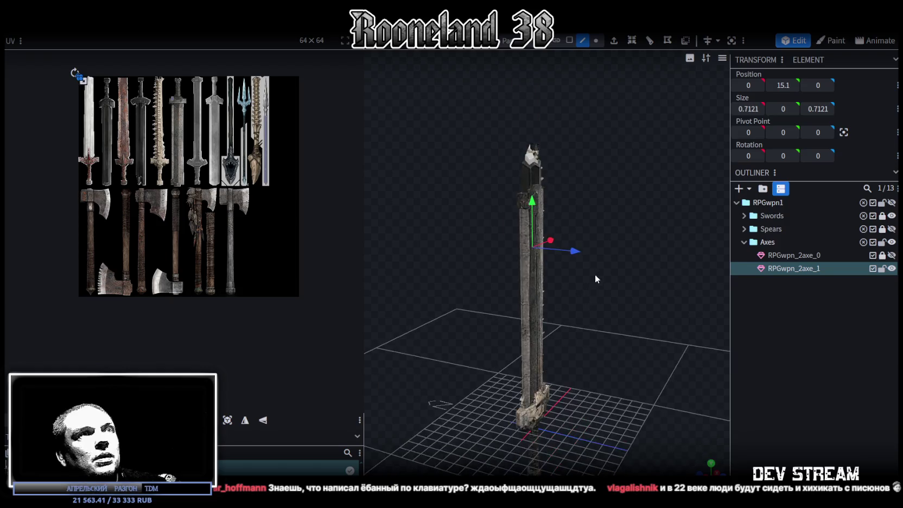
pyautogui.scroll(3, 581, 260)
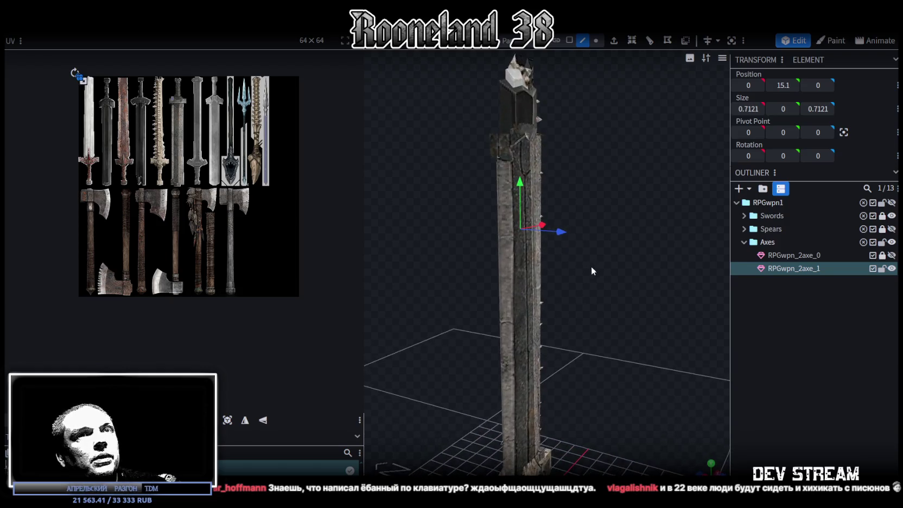
pyautogui.click(890, 216)
# Stretch the handle's top vertices up to height 19.1 and select the whole mesh
pyautogui.moveTo(602, 233)
pyautogui.mouseDown()
pyautogui.moveTo(592, 209)
pyautogui.moveTo(623, 190)
pyautogui.moveTo(592, 52)
pyautogui.mouseUp()
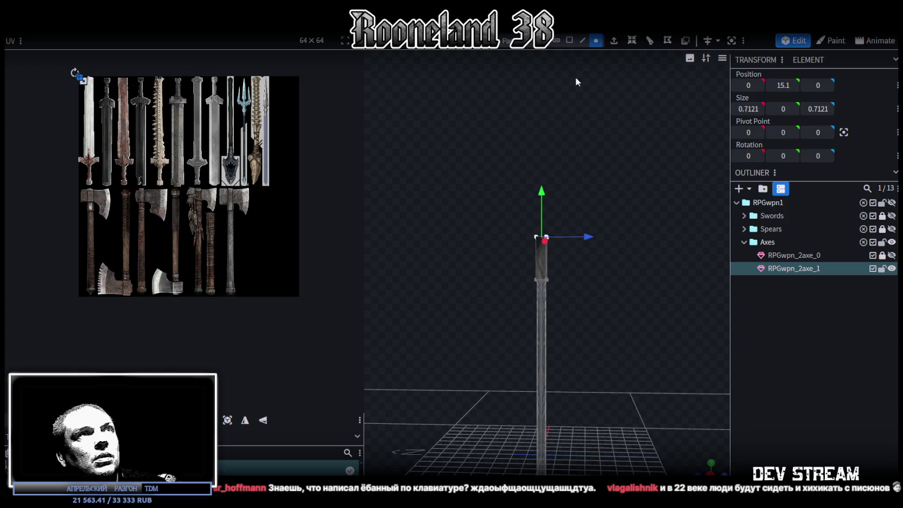
pyautogui.moveTo(451, 143); pyautogui.dragTo(629, 312)
pyautogui.moveTo(543, 220)
pyautogui.mouseDown()
pyautogui.moveTo(542, 180)
pyautogui.moveTo(592, 217)
pyautogui.mouseUp()
pyautogui.click(589, 213)
pyautogui.moveTo(558, 163)
pyautogui.mouseDown()
pyautogui.moveTo(615, 395)
pyautogui.moveTo(590, 264)
pyautogui.moveTo(524, 350)
pyautogui.moveTo(577, 315)
pyautogui.mouseUp()
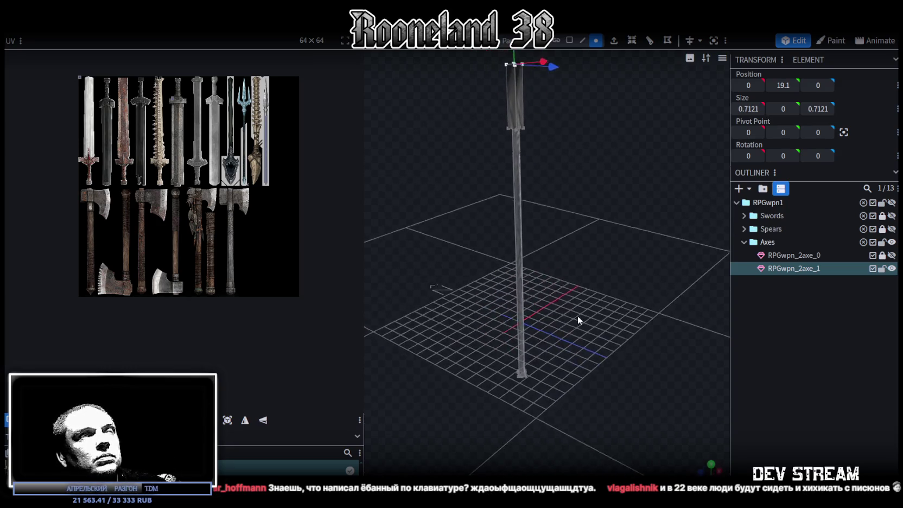
pyautogui.click(569, 40)
pyautogui.moveTo(474, 225)
pyautogui.mouseDown()
pyautogui.moveTo(474, 416)
pyautogui.moveTo(590, 285)
pyautogui.moveTo(618, 237)
pyautogui.moveTo(622, 257)
pyautogui.moveTo(638, 194)
pyautogui.moveTo(612, 271)
pyautogui.moveTo(589, 293)
pyautogui.mouseUp()
pyautogui.hotkey('ctrl', 'a')
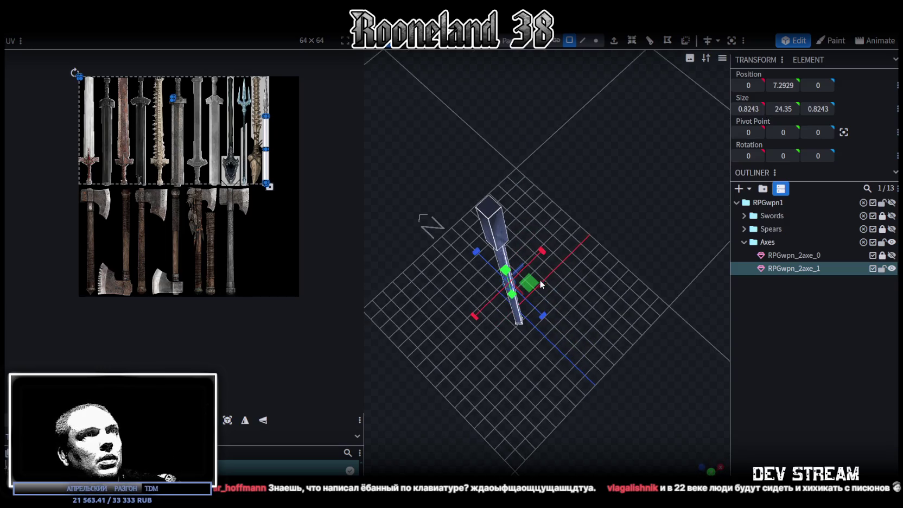
# Widen the handle's top block to 1.1441 square and select it
pyautogui.moveTo(532, 285)
pyautogui.mouseDown()
pyautogui.moveTo(571, 386)
pyautogui.moveTo(608, 164)
pyautogui.moveTo(590, 333)
pyautogui.moveTo(626, 398)
pyautogui.moveTo(531, 280)
pyautogui.mouseUp()
pyautogui.click(531, 281)
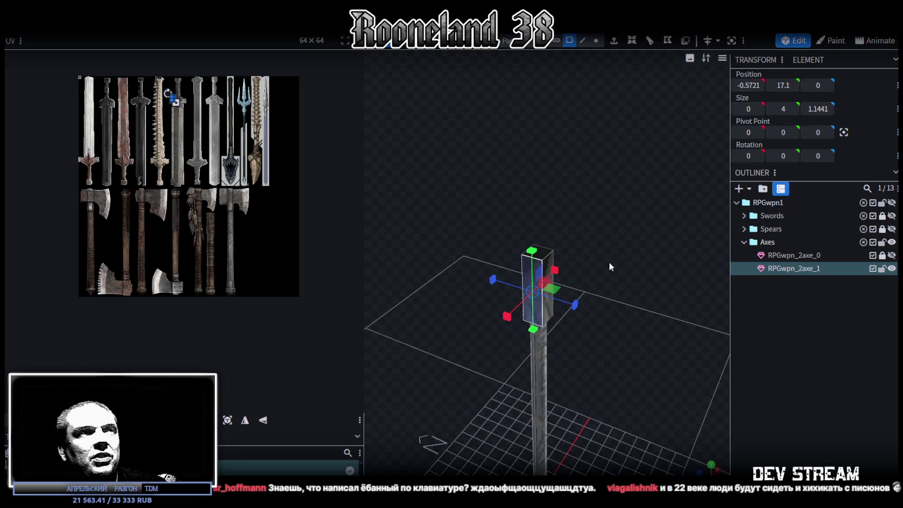
pyautogui.scroll(3, 603, 233)
pyautogui.click(528, 237)
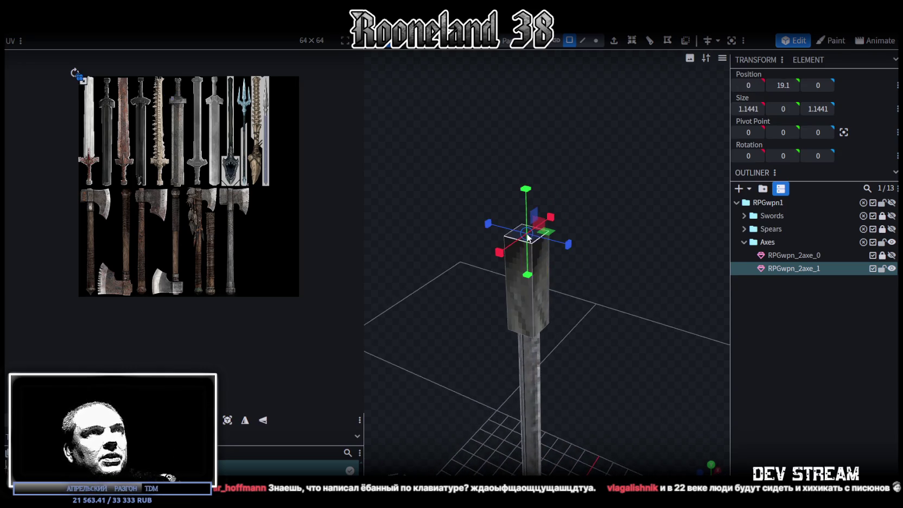
pyautogui.press('v')
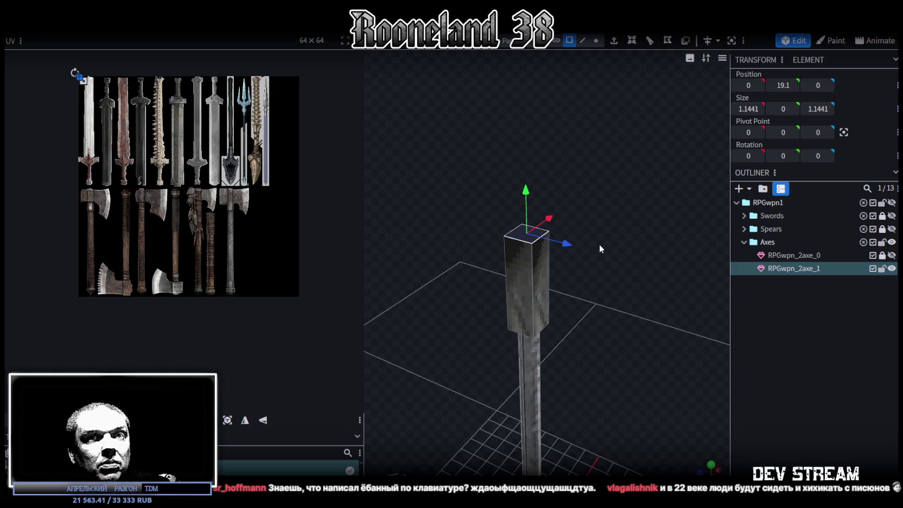
pyautogui.moveTo(527, 191)
pyautogui.mouseDown()
pyautogui.moveTo(526, 168)
pyautogui.moveTo(597, 255)
pyautogui.moveTo(624, 248)
pyautogui.mouseUp()
pyautogui.moveTo(566, 132); pyautogui.dragTo(564, 148)
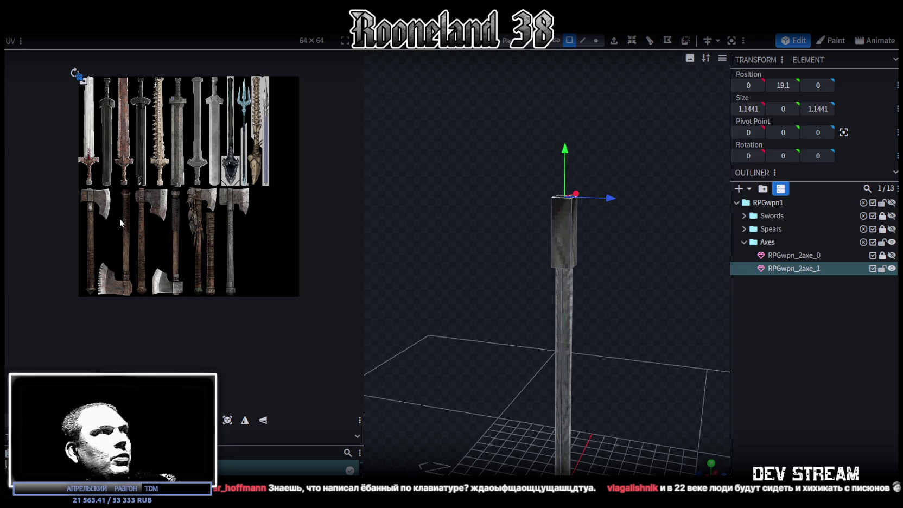
pyautogui.scroll(3, 88, 210)
pyautogui.moveTo(423, 273)
pyautogui.mouseDown()
pyautogui.moveTo(506, 312)
pyautogui.moveTo(459, 343)
pyautogui.mouseUp()
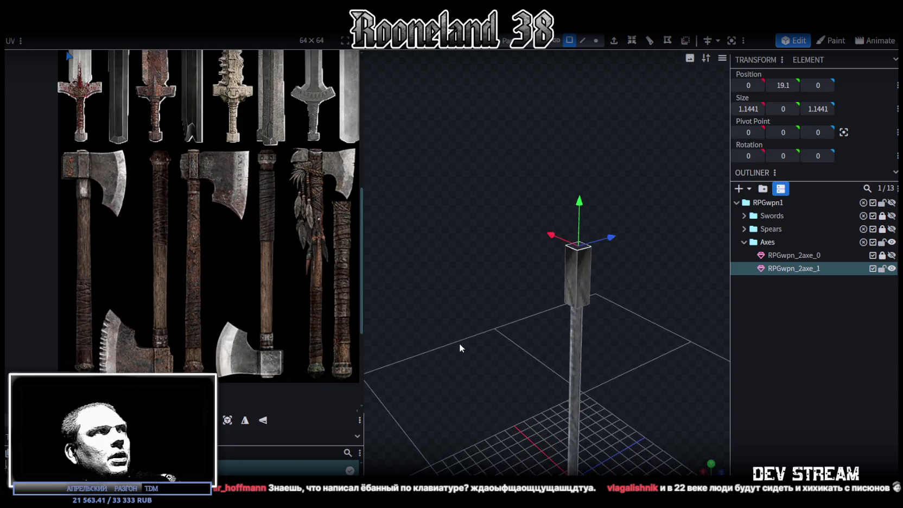
# Extrude one side face of the head block outward by 1.5
pyautogui.click(587, 290)
pyautogui.click(614, 40)
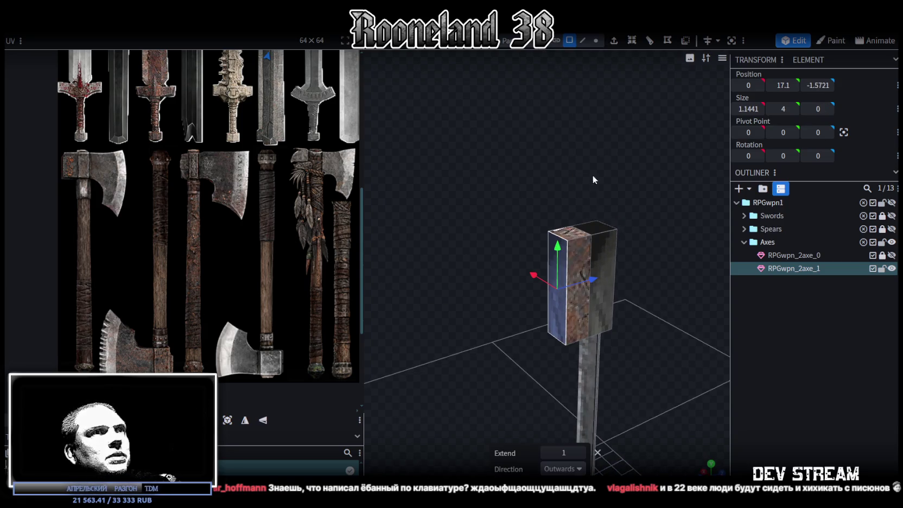
pyautogui.press('KP_1')
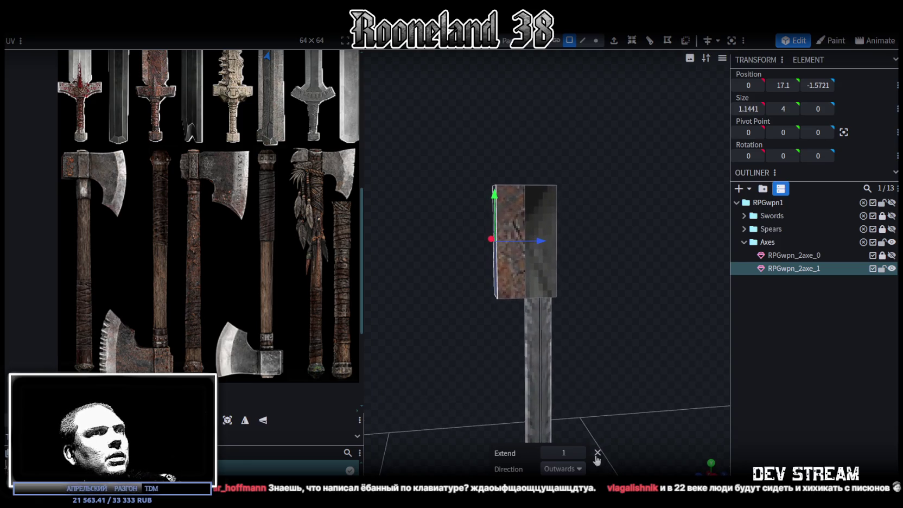
pyautogui.click(582, 454)
pyautogui.scroll(-3, 568, 345)
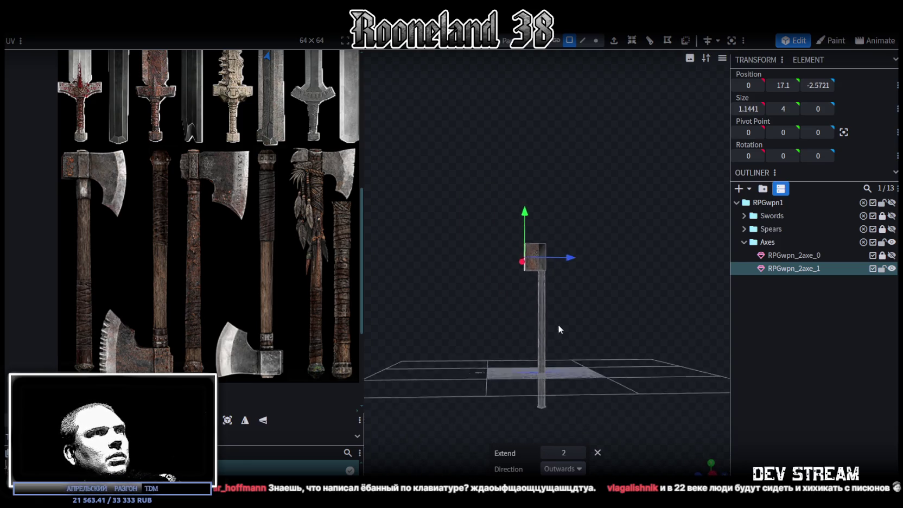
pyautogui.scroll(3, 561, 347)
pyautogui.click(545, 453)
pyautogui.moveTo(550, 432)
pyautogui.mouseDown()
pyautogui.moveTo(476, 251)
pyautogui.moveTo(530, 327)
pyautogui.moveTo(610, 344)
pyautogui.moveTo(594, 354)
pyautogui.moveTo(651, 364)
pyautogui.moveTo(614, 353)
pyautogui.moveTo(618, 335)
pyautogui.moveTo(598, 319)
pyautogui.moveTo(615, 81)
pyautogui.mouseUp()
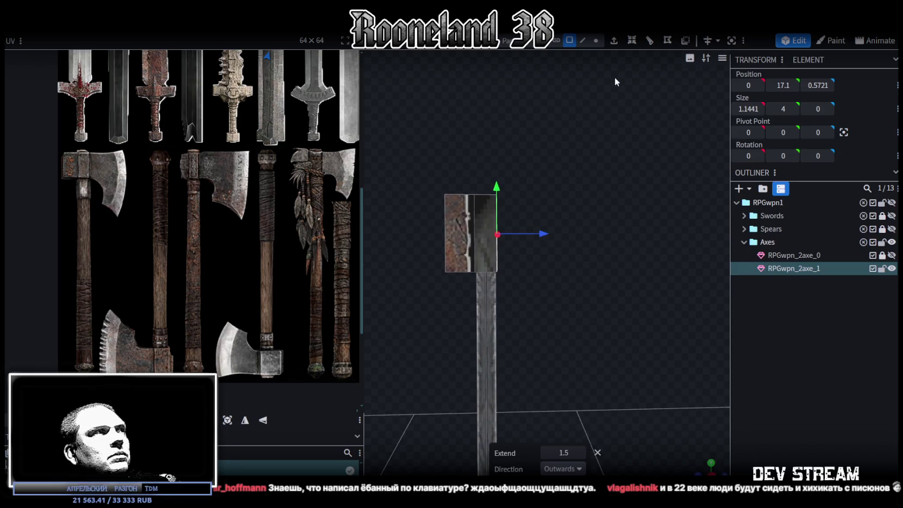
# Extrude the opposite face of the head block by 1
pyautogui.click(614, 40)
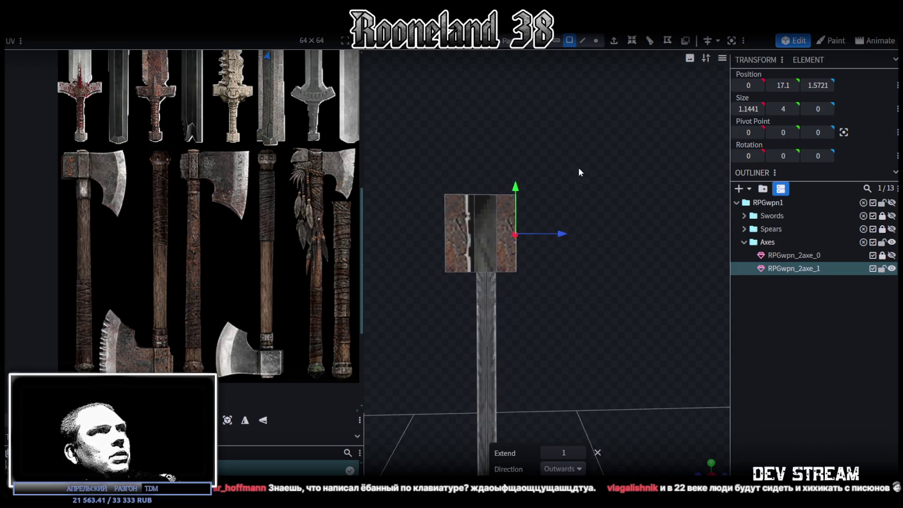
pyautogui.moveTo(580, 160); pyautogui.dragTo(531, 245)
pyautogui.click(564, 469)
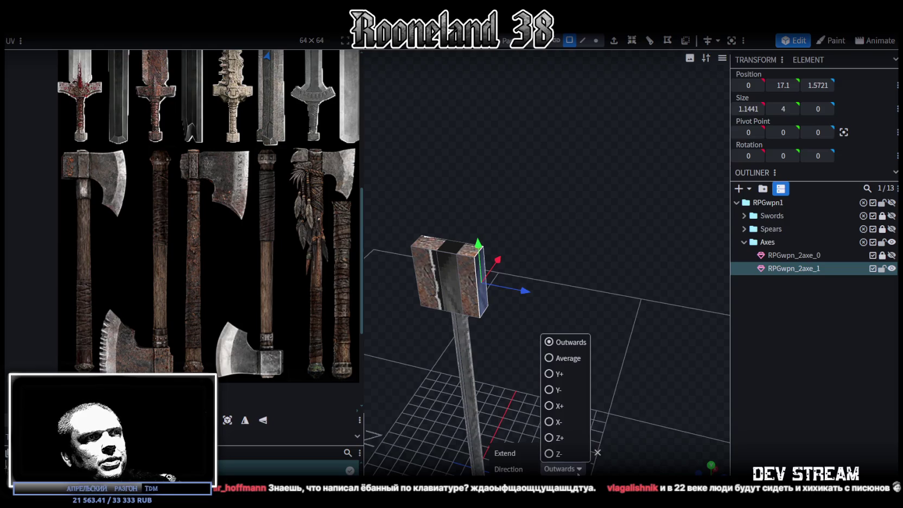
# Extend the axe head along Z+ with two 1.5-unit extrusions
pyautogui.click(562, 435)
pyautogui.moveTo(561, 302); pyautogui.dragTo(575, 271)
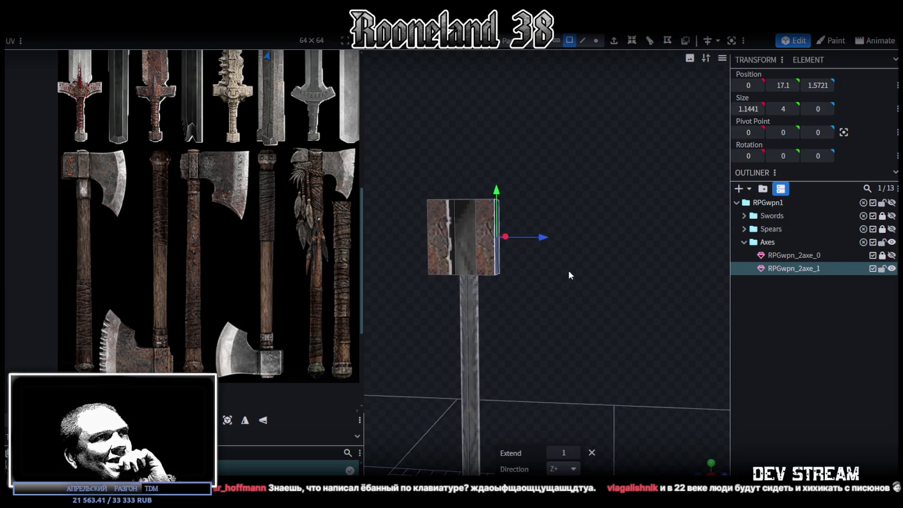
pyautogui.click(613, 42)
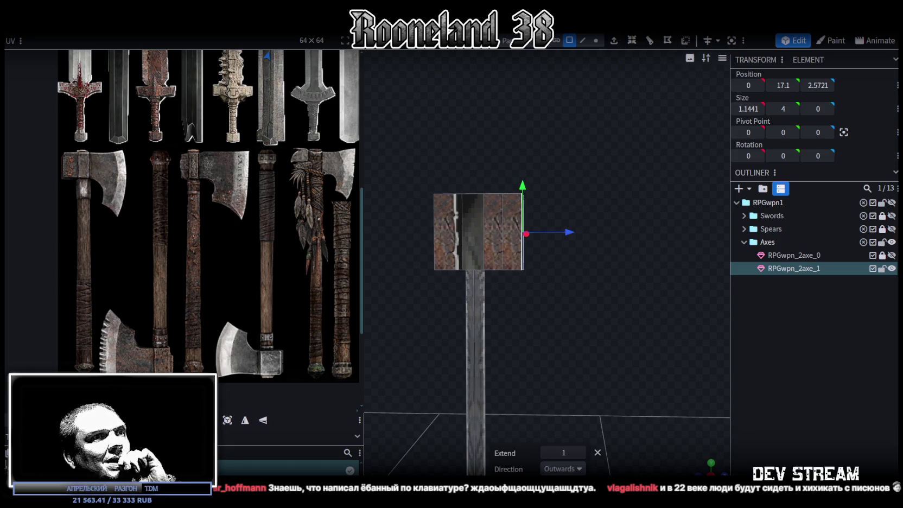
pyautogui.click(580, 457)
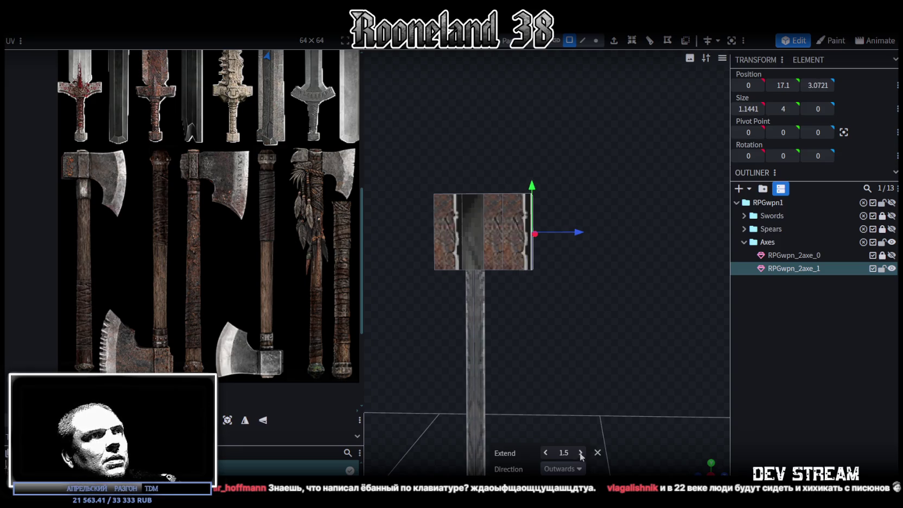
pyautogui.click(615, 43)
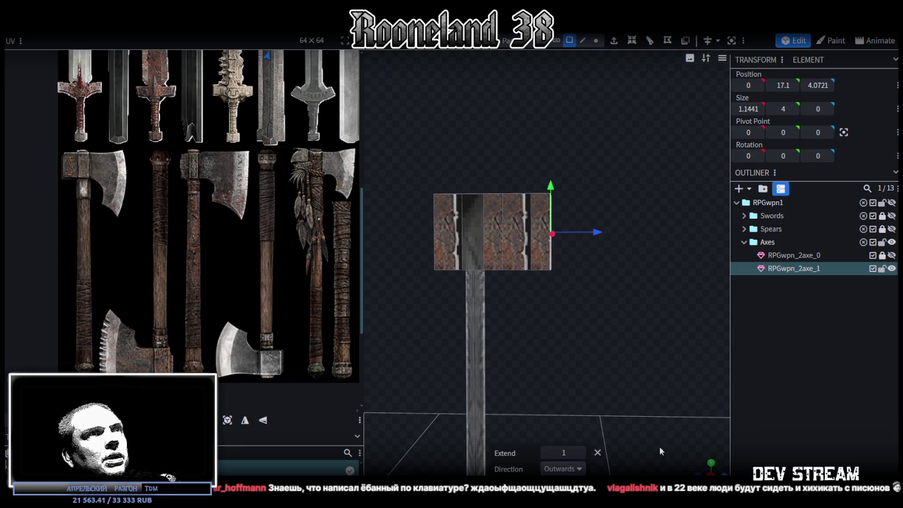
pyautogui.click(580, 453)
pyautogui.moveTo(583, 442)
pyautogui.mouseDown()
pyautogui.moveTo(612, 357)
pyautogui.moveTo(635, 370)
pyautogui.moveTo(626, 382)
pyautogui.moveTo(540, 406)
pyautogui.moveTo(586, 338)
pyautogui.moveTo(629, 328)
pyautogui.moveTo(666, 297)
pyautogui.moveTo(658, 311)
pyautogui.moveTo(593, 179)
pyautogui.mouseUp()
# Extrude the bottom face at the head's far end downward one unit
pyautogui.click(539, 132)
pyautogui.moveTo(539, 132)
pyautogui.mouseDown()
pyautogui.moveTo(639, 283)
pyautogui.moveTo(568, 196)
pyautogui.mouseUp()
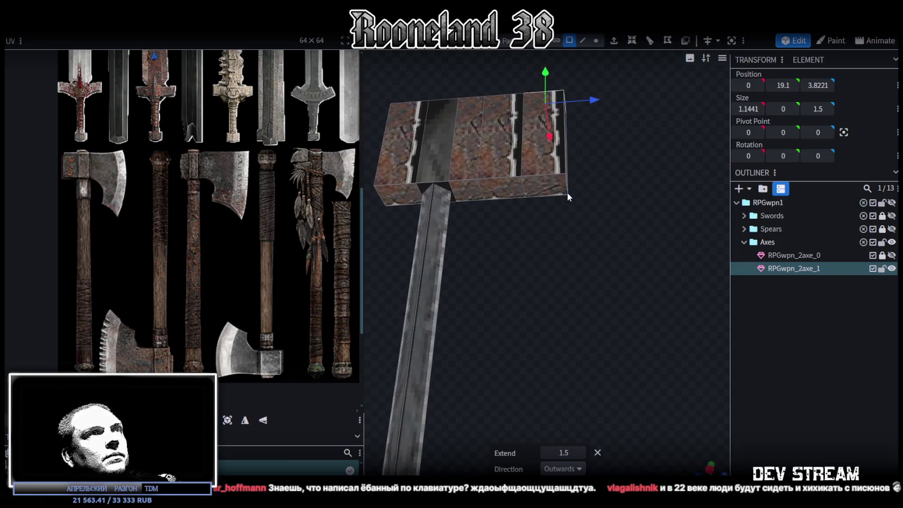
pyautogui.click(541, 190)
pyautogui.click(613, 40)
pyautogui.moveTo(619, 119); pyautogui.dragTo(635, 182)
pyautogui.scroll(2, 635, 161)
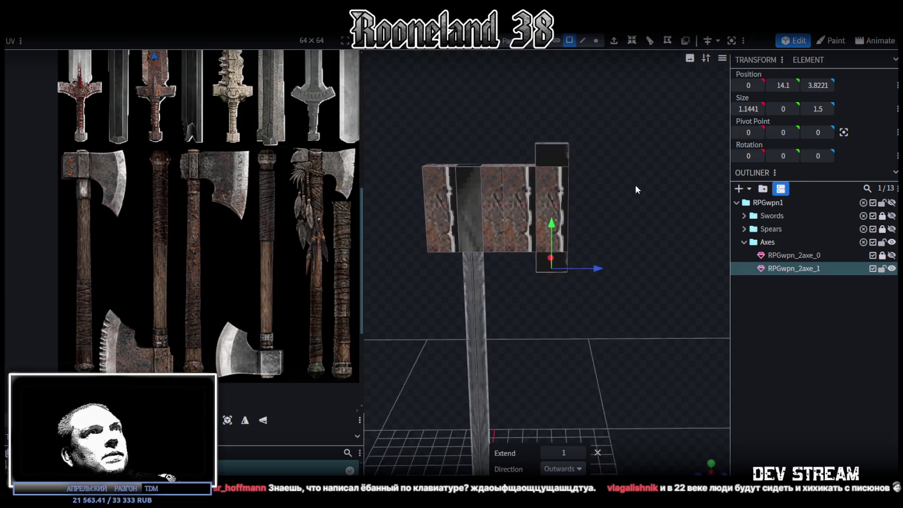
# Slant the new block by moving an edge, accepting Merge Vertices
pyautogui.click(582, 40)
pyautogui.moveTo(563, 80)
pyautogui.mouseDown()
pyautogui.moveTo(564, 153)
pyautogui.moveTo(554, 158)
pyautogui.mouseUp()
pyautogui.click(553, 170)
pyautogui.click(456, 123)
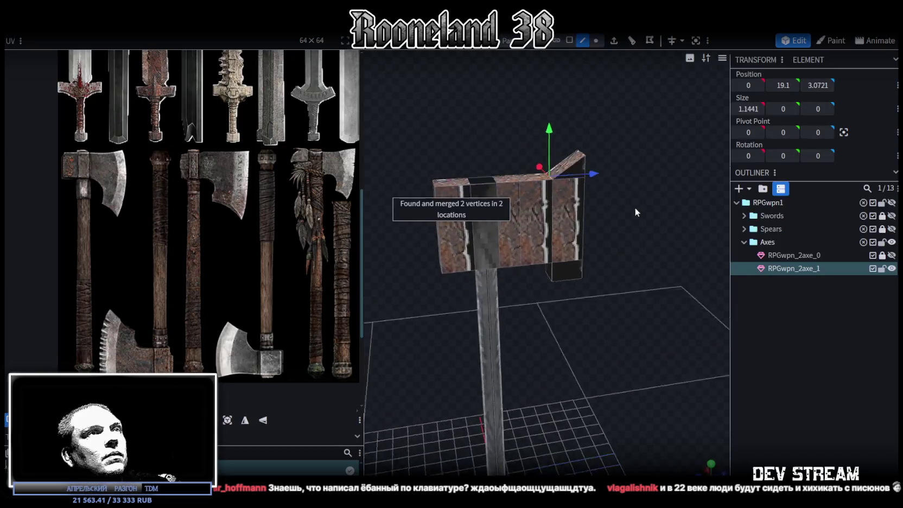
pyautogui.moveTo(635, 208); pyautogui.dragTo(544, 237)
pyautogui.moveTo(545, 196); pyautogui.dragTo(545, 179)
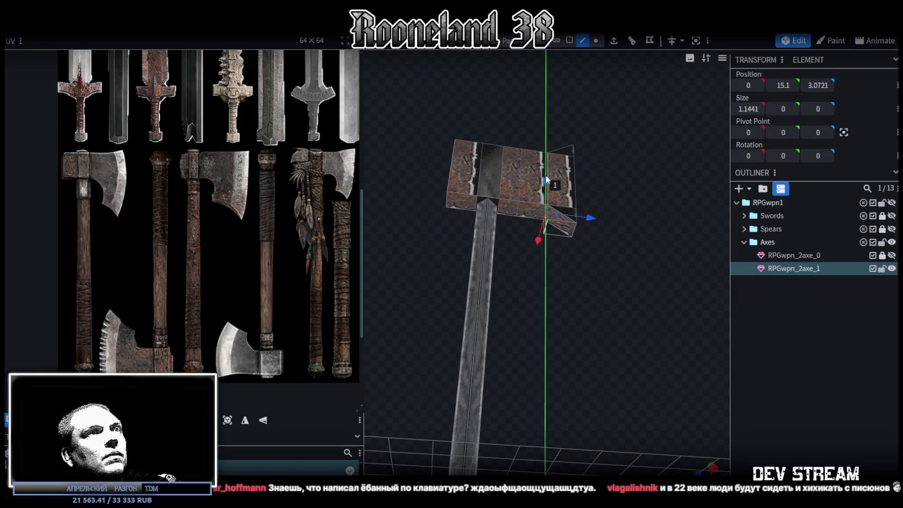
pyautogui.click(461, 124)
# Lower the thin top-right face piece by one unit and select the angled face
pyautogui.moveTo(593, 173)
pyautogui.mouseDown()
pyautogui.moveTo(588, 214)
pyautogui.moveTo(573, 225)
pyautogui.mouseUp()
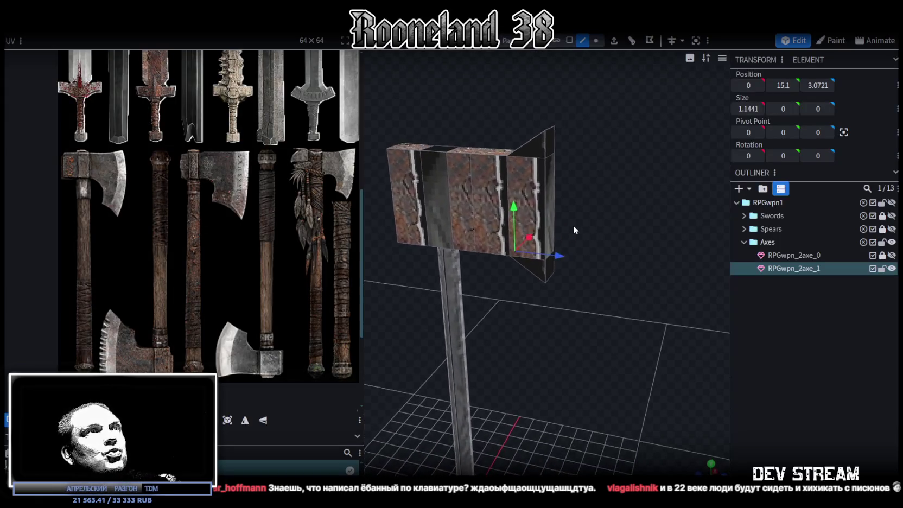
pyautogui.click(551, 143)
pyautogui.moveTo(549, 90); pyautogui.dragTo(549, 103)
pyautogui.moveTo(597, 228)
pyautogui.mouseDown()
pyautogui.moveTo(634, 241)
pyautogui.moveTo(644, 198)
pyautogui.moveTo(666, 180)
pyautogui.moveTo(668, 165)
pyautogui.moveTo(637, 182)
pyautogui.mouseUp()
pyautogui.click(544, 218)
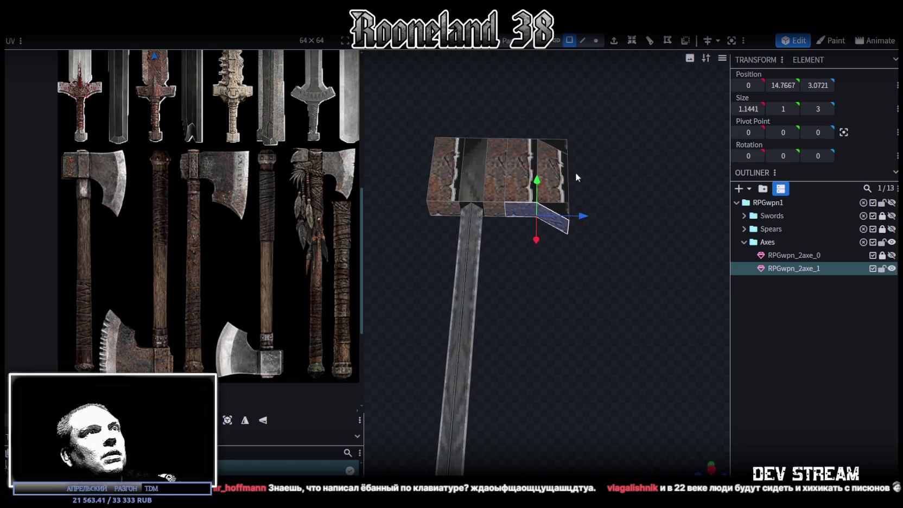
# Extrude the angled face downward along Y-, settling on a length of 2.5
pyautogui.click(614, 41)
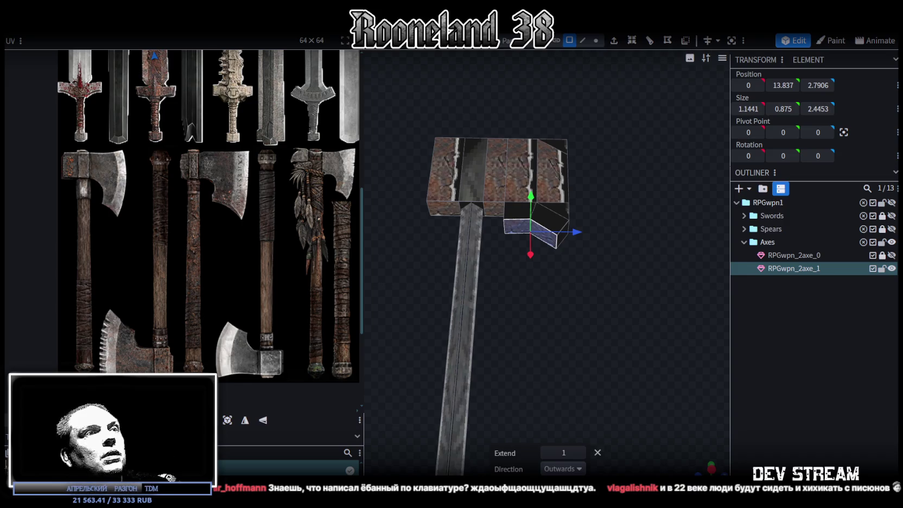
pyautogui.click(580, 469)
pyautogui.click(559, 385)
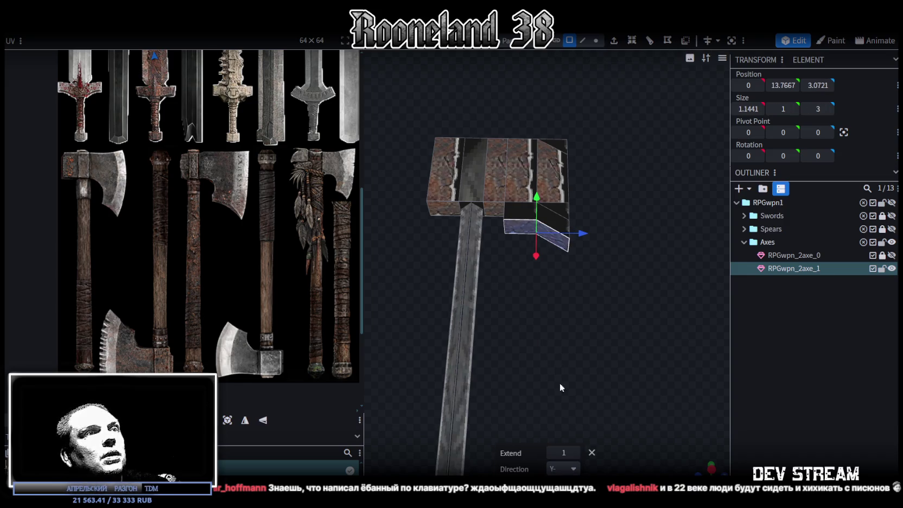
pyautogui.click(576, 453)
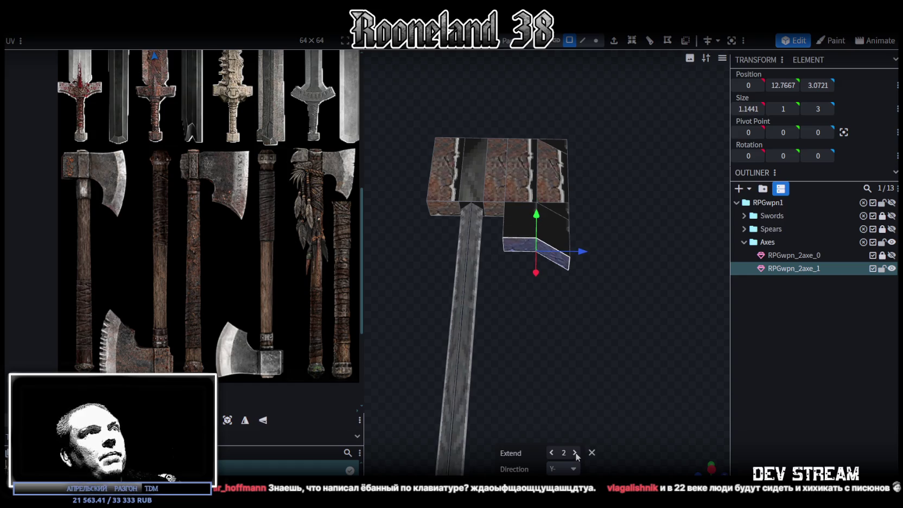
pyautogui.click(576, 453)
pyautogui.click(576, 453)
pyautogui.moveTo(585, 374)
pyautogui.mouseDown()
pyautogui.moveTo(525, 394)
pyautogui.moveTo(582, 370)
pyautogui.moveTo(589, 337)
pyautogui.moveTo(590, 370)
pyautogui.moveTo(610, 367)
pyautogui.moveTo(596, 381)
pyautogui.moveTo(642, 364)
pyautogui.moveTo(644, 386)
pyautogui.moveTo(644, 345)
pyautogui.moveTo(660, 351)
pyautogui.moveTo(585, 395)
pyautogui.moveTo(597, 326)
pyautogui.moveTo(587, 318)
pyautogui.moveTo(577, 333)
pyautogui.mouseUp()
pyautogui.scroll(3, 542, 350)
pyautogui.scroll(1, 559, 350)
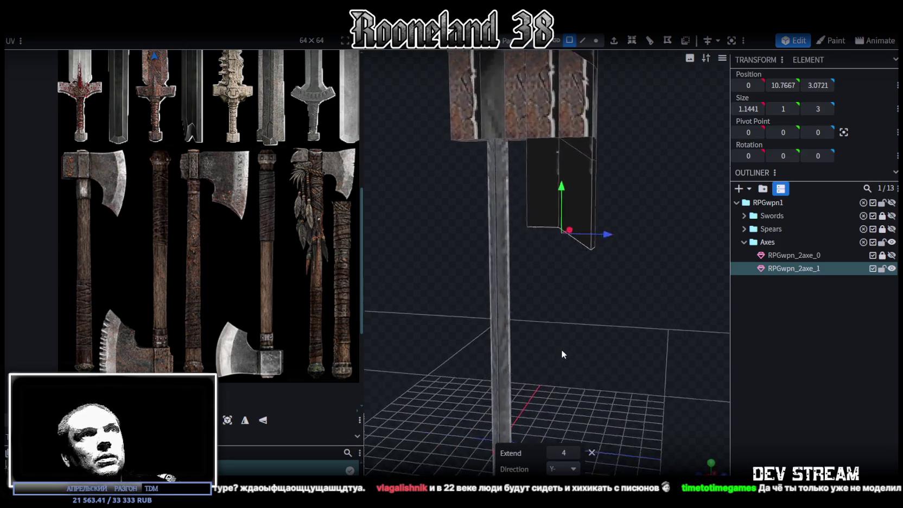
pyautogui.click(551, 453)
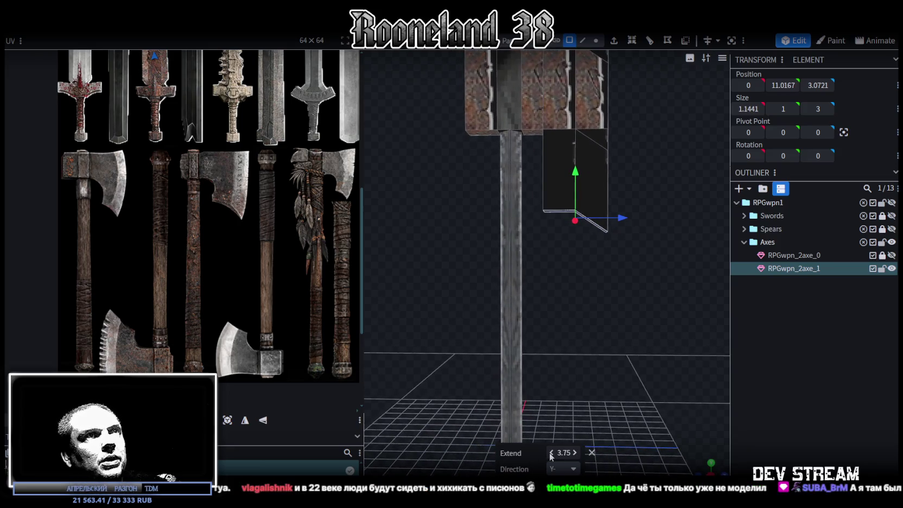
pyautogui.click(550, 453)
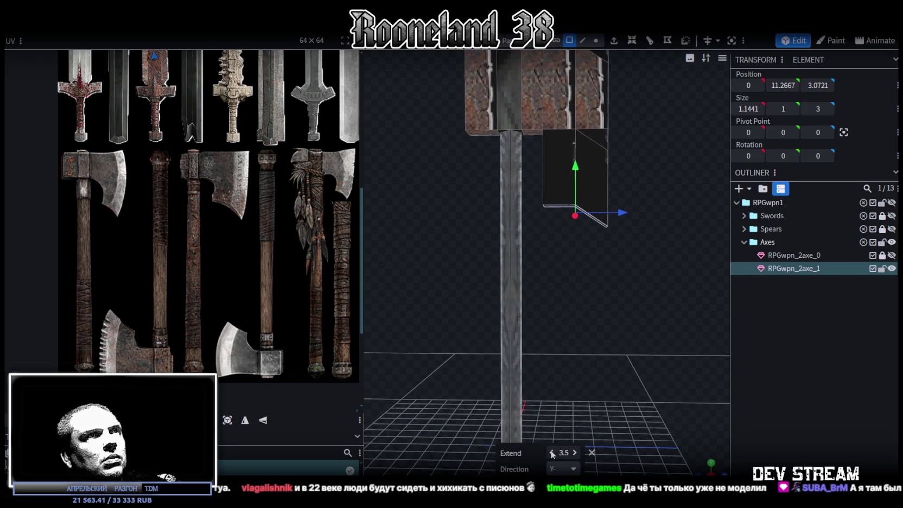
pyautogui.click(551, 453)
pyautogui.scroll(-2, 591, 380)
pyautogui.scroll(-1, 613, 359)
pyautogui.scroll(-1, 591, 304)
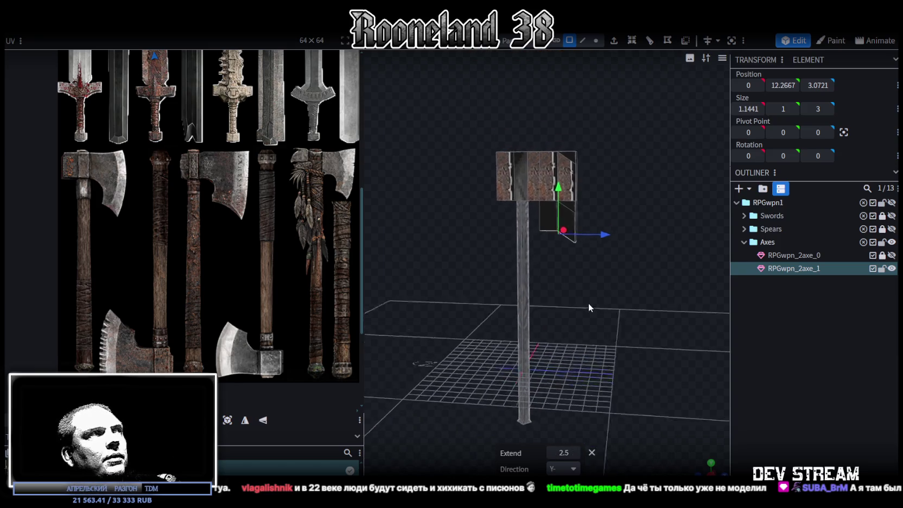
pyautogui.scroll(2, 610, 308)
pyautogui.moveTo(619, 301); pyautogui.dragTo(627, 234)
pyautogui.scroll(2, 611, 243)
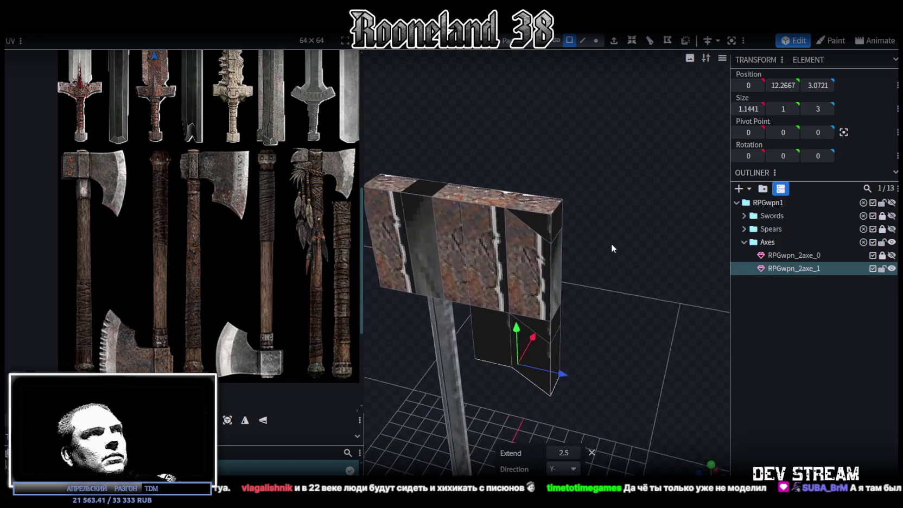
pyautogui.scroll(1, 612, 245)
# Raise the axe head's outer top edge so the tip flares upward
pyautogui.click(583, 40)
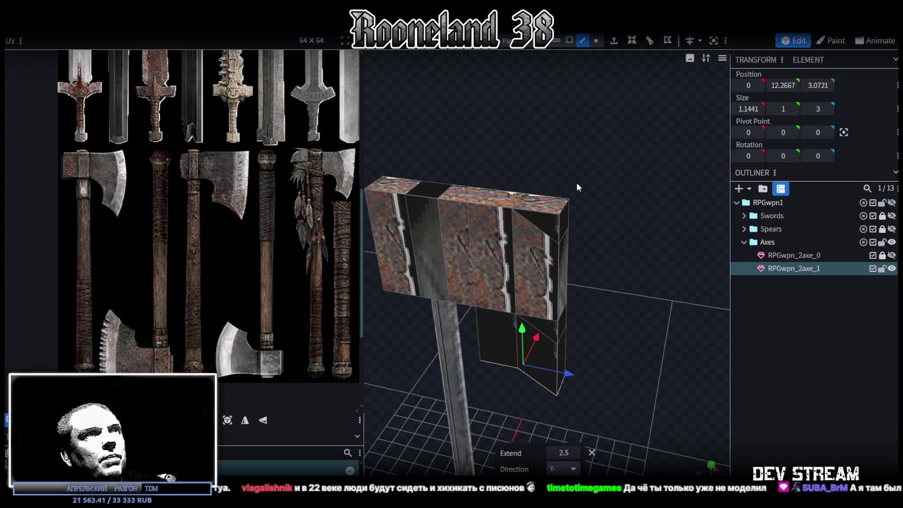
pyautogui.click(562, 211)
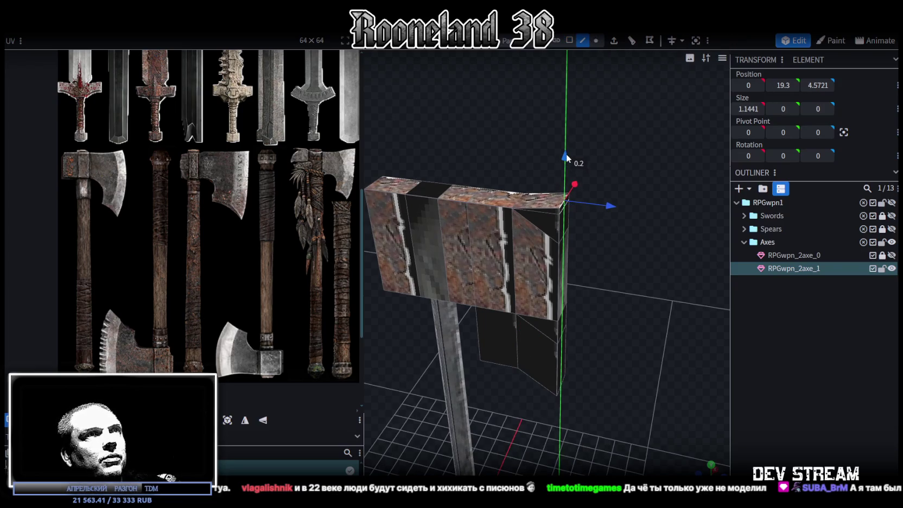
pyautogui.moveTo(569, 157); pyautogui.dragTo(566, 150)
pyautogui.moveTo(577, 231); pyautogui.dragTo(610, 243)
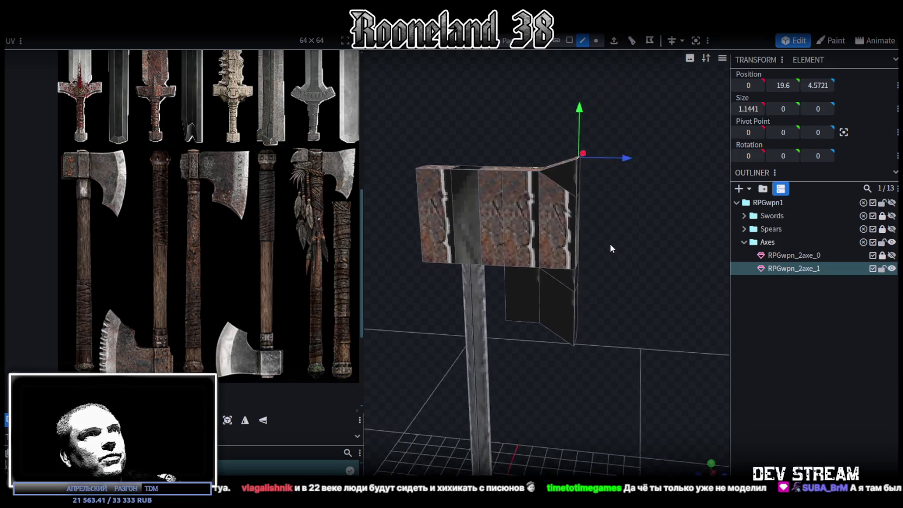
pyautogui.scroll(2, 628, 261)
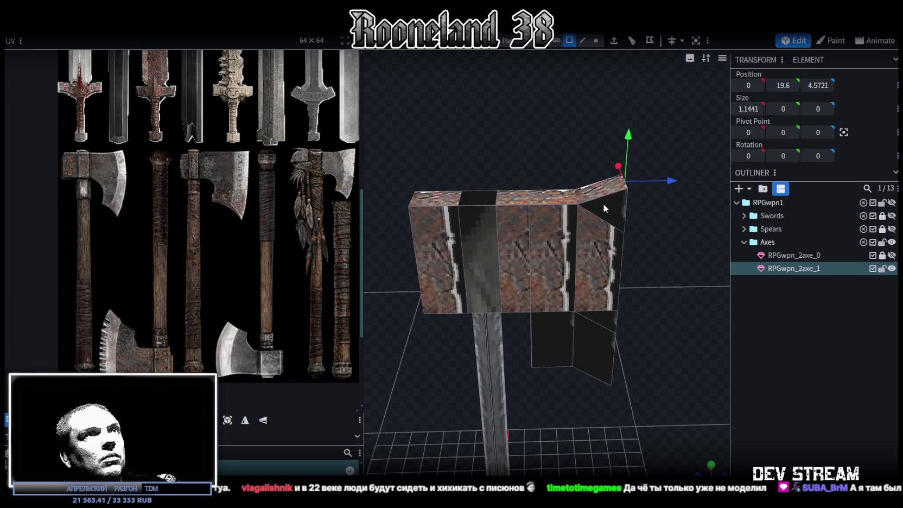
pyautogui.moveTo(602, 140)
pyautogui.mouseDown()
pyautogui.moveTo(667, 294)
pyautogui.moveTo(654, 210)
pyautogui.mouseUp()
# Move the beard's lower face up to height 12.7
pyautogui.click(528, 223)
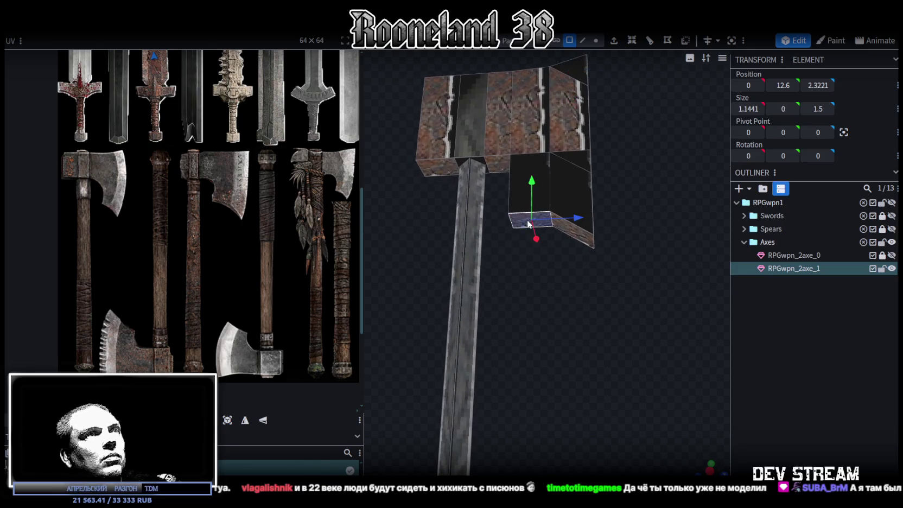
pyautogui.moveTo(534, 181); pyautogui.dragTo(533, 174)
pyautogui.moveTo(624, 143)
pyautogui.mouseDown()
pyautogui.moveTo(634, 203)
pyautogui.moveTo(634, 157)
pyautogui.moveTo(658, 156)
pyautogui.moveTo(654, 215)
pyautogui.moveTo(654, 168)
pyautogui.moveTo(640, 245)
pyautogui.moveTo(636, 214)
pyautogui.moveTo(617, 241)
pyautogui.moveTo(632, 210)
pyautogui.mouseUp()
pyautogui.scroll(3, 632, 209)
pyautogui.scroll(2, 482, 185)
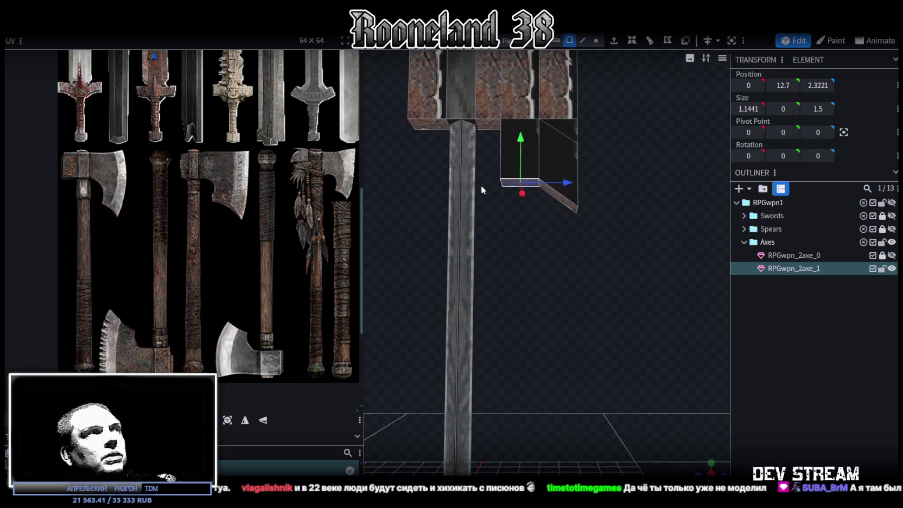
pyautogui.scroll(-3, 437, 184)
pyautogui.moveTo(538, 248)
pyautogui.mouseDown()
pyautogui.moveTo(582, 221)
pyautogui.moveTo(578, 286)
pyautogui.moveTo(585, 66)
pyautogui.mouseUp()
# Select the pommel cube and lengthen it to 0.85
pyautogui.moveTo(497, 385); pyautogui.dragTo(581, 309)
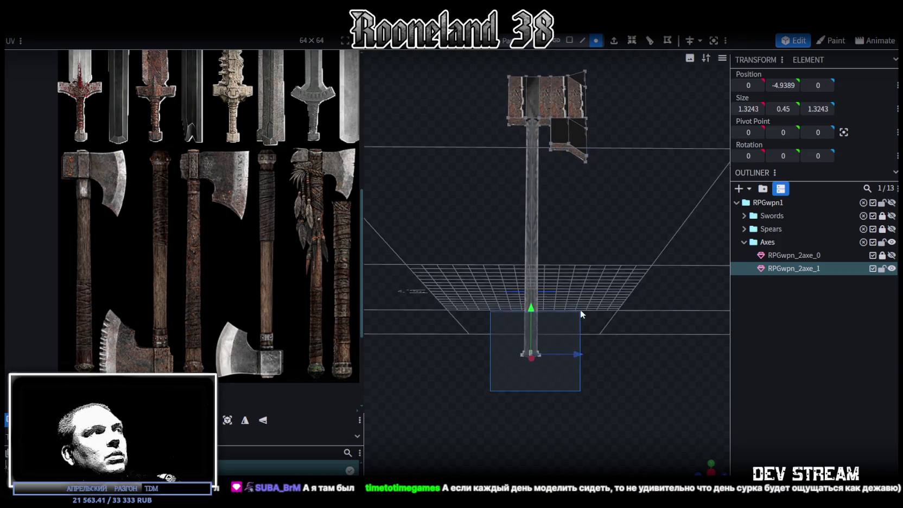
pyautogui.scroll(3, 599, 363)
pyautogui.moveTo(597, 386)
pyautogui.mouseDown()
pyautogui.moveTo(569, 333)
pyautogui.moveTo(548, 252)
pyautogui.mouseUp()
pyautogui.scroll(2, 569, 334)
pyautogui.scroll(2, 568, 337)
pyautogui.press('s')
pyautogui.moveTo(530, 196); pyautogui.dragTo(529, 177)
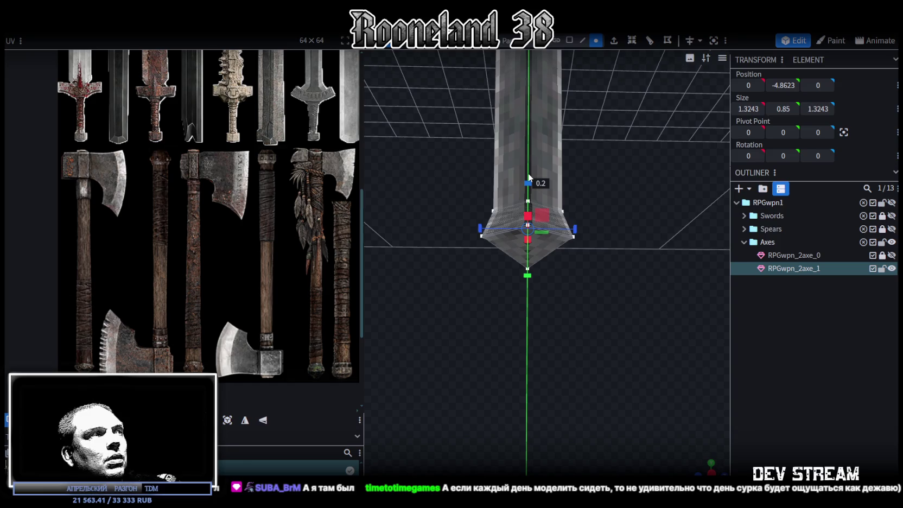
# Widen the pommel to 1.8243 and lengthen it further to 1.35
pyautogui.moveTo(586, 322)
pyautogui.mouseDown()
pyautogui.moveTo(570, 378)
pyautogui.moveTo(539, 409)
pyautogui.moveTo(506, 420)
pyautogui.moveTo(557, 374)
pyautogui.mouseUp()
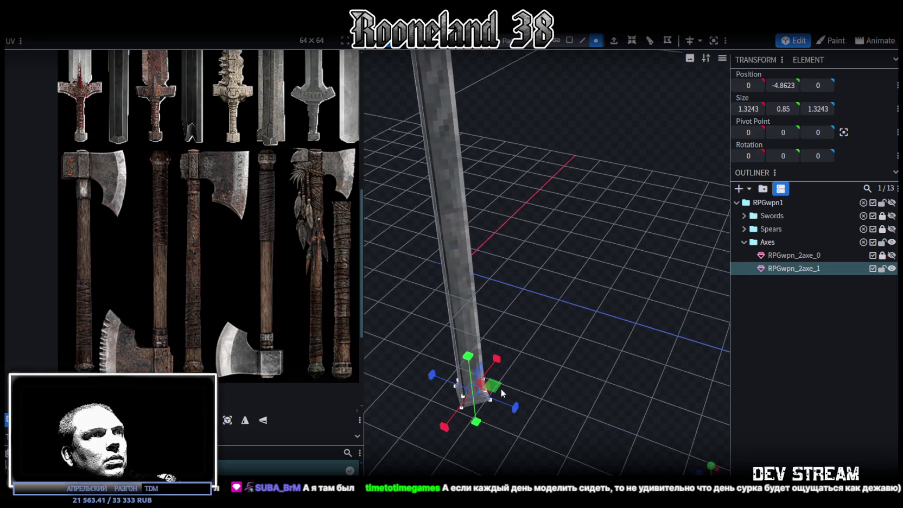
pyautogui.moveTo(501, 390); pyautogui.dragTo(513, 399)
pyautogui.moveTo(534, 367)
pyautogui.mouseDown()
pyautogui.moveTo(573, 308)
pyautogui.moveTo(574, 288)
pyautogui.mouseUp()
pyautogui.moveTo(566, 215); pyautogui.dragTo(569, 198)
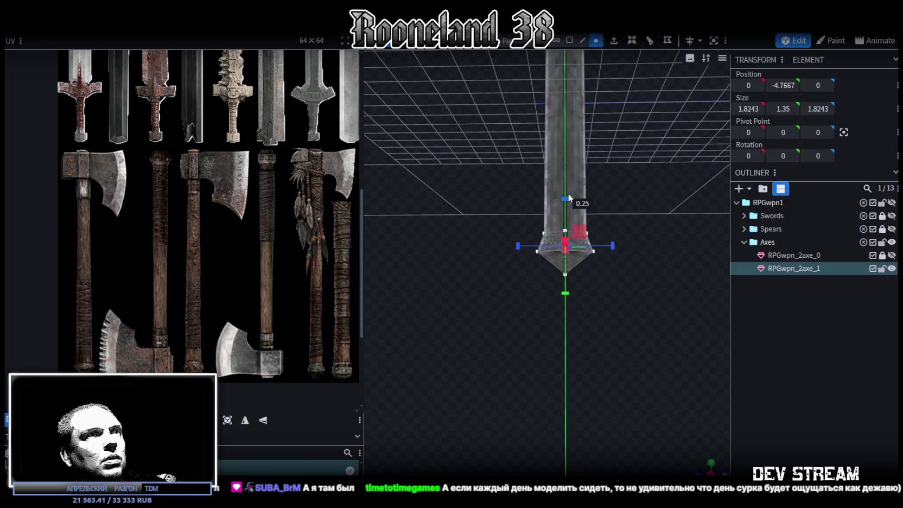
pyautogui.scroll(-2, 576, 319)
pyautogui.moveTo(577, 319)
pyautogui.mouseDown()
pyautogui.moveTo(610, 204)
pyautogui.moveTo(601, 299)
pyautogui.moveTo(595, 71)
pyautogui.mouseUp()
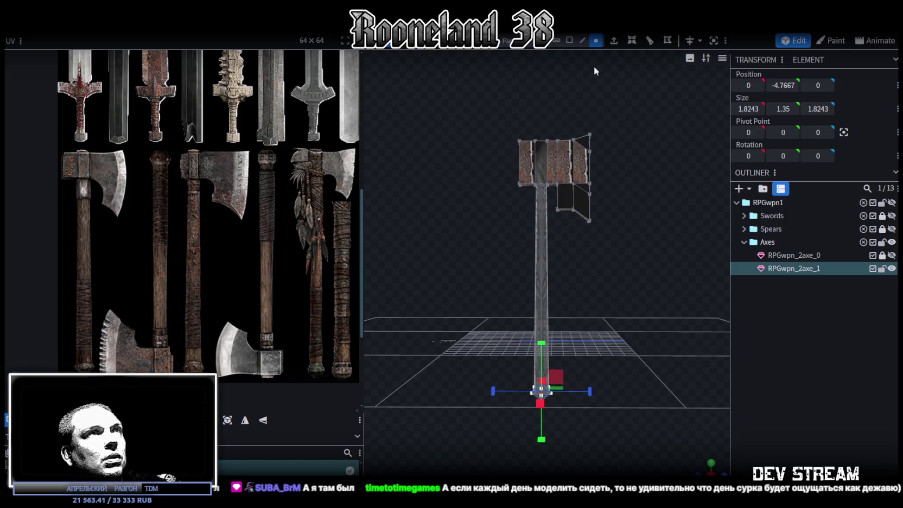
# Select the whole handle shaft in face mode and view it in orthographic front view
pyautogui.click(569, 40)
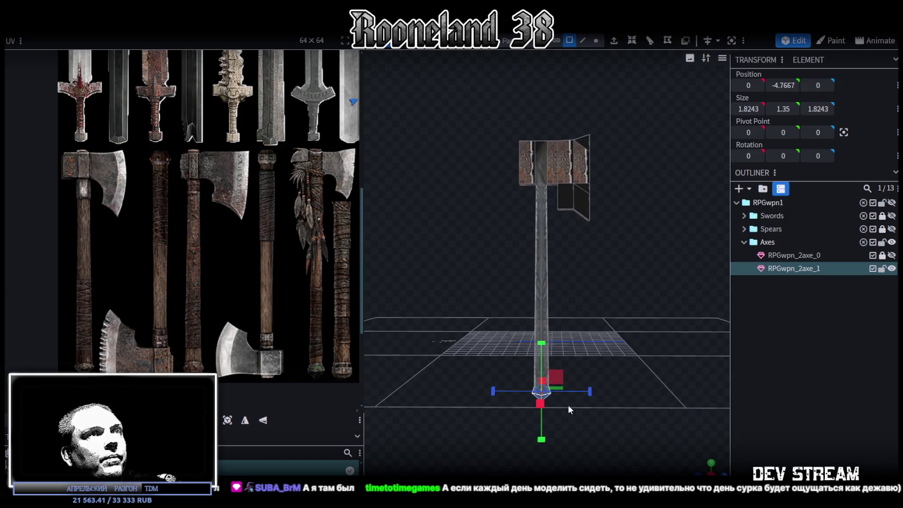
pyautogui.moveTo(581, 395); pyautogui.dragTo(491, 454)
pyautogui.press('KP_1')
pyautogui.scroll(-1, 597, 407)
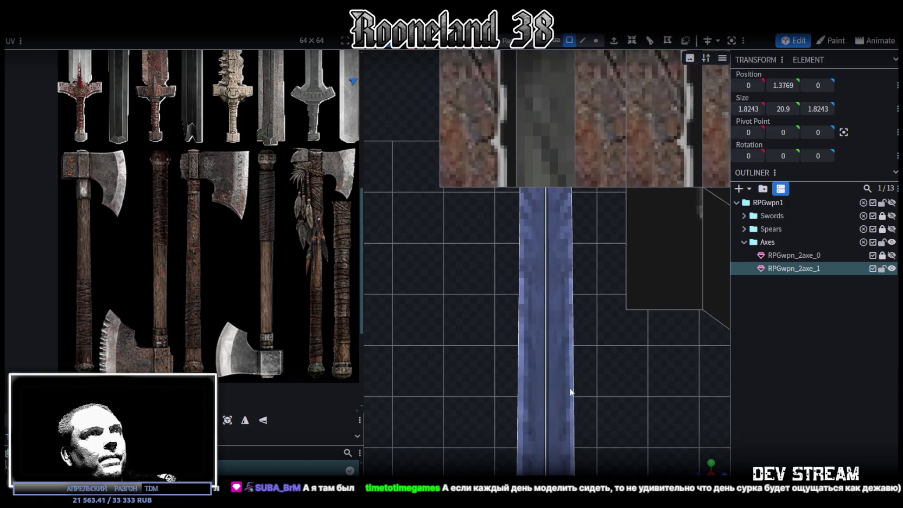
pyautogui.scroll(-2, 581, 391)
pyautogui.scroll(-1, 576, 418)
pyautogui.scroll(-2, 575, 418)
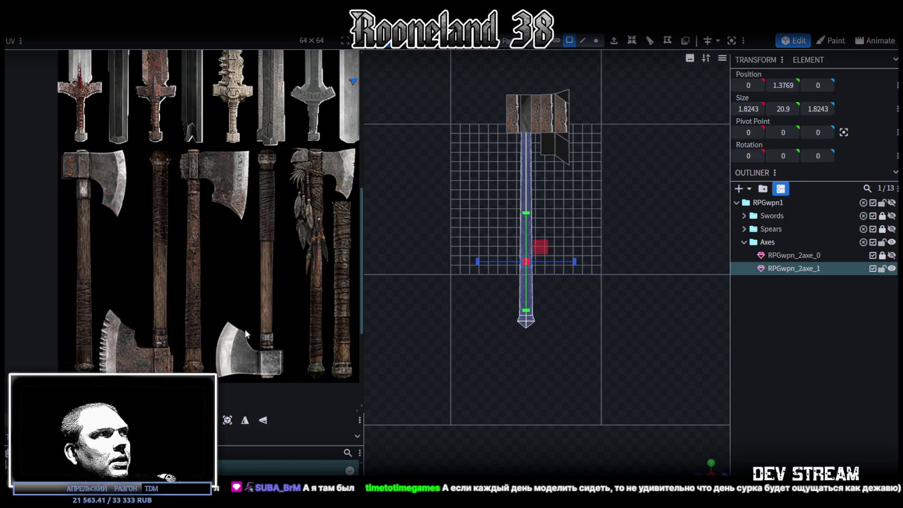
# Try shortening the shaft, undo it, and frame the axe head and shaft in view
pyautogui.scroll(2, 542, 244)
pyautogui.scroll(1, 533, 162)
pyautogui.scroll(1, 589, 214)
pyautogui.scroll(1, 595, 216)
pyautogui.moveTo(596, 217); pyautogui.dragTo(591, 219)
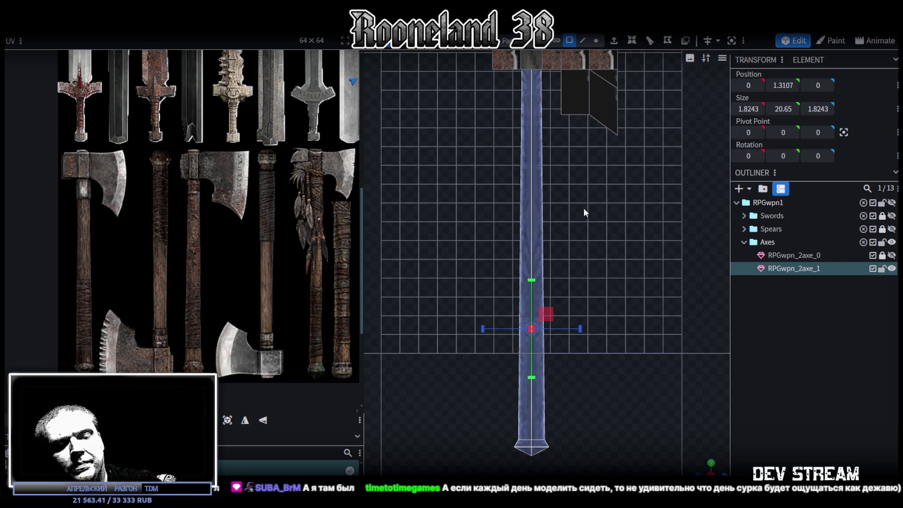
pyautogui.hotkey('ctrl', 'z')
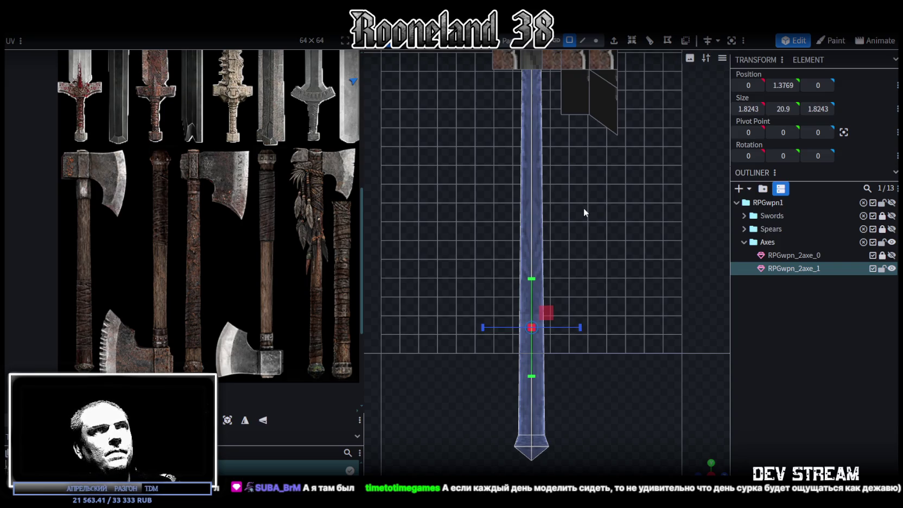
pyautogui.moveTo(584, 212)
pyautogui.mouseDown()
pyautogui.moveTo(583, 267)
pyautogui.moveTo(548, 260)
pyautogui.moveTo(528, 294)
pyautogui.mouseUp()
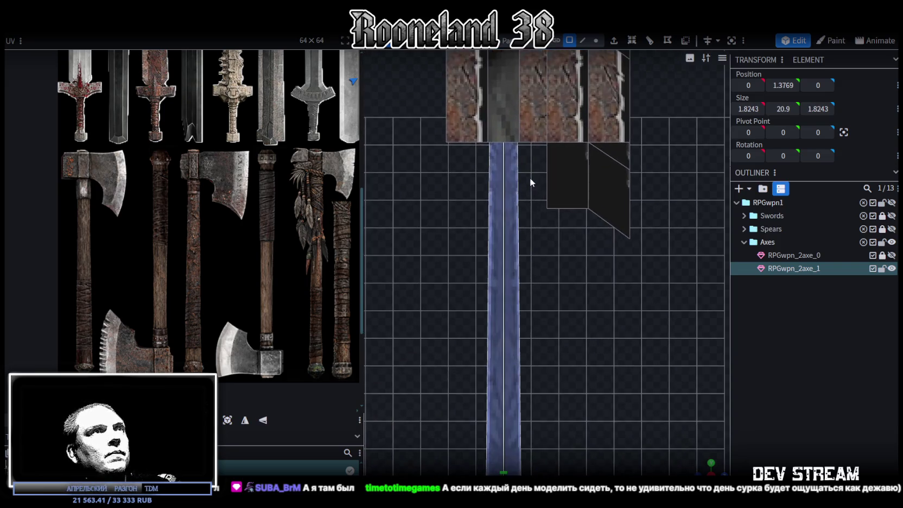
pyautogui.scroll(-3, 548, 261)
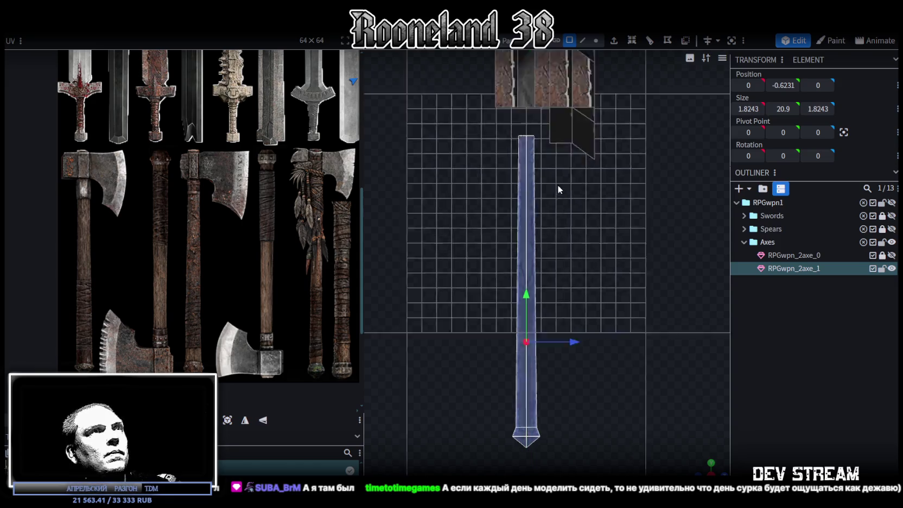
pyautogui.scroll(5, 511, 217)
# Extrude the shaft's top edge upward toward the axe head
pyautogui.press('4')
pyautogui.moveTo(500, 210); pyautogui.dragTo(576, 230)
pyautogui.click(582, 40)
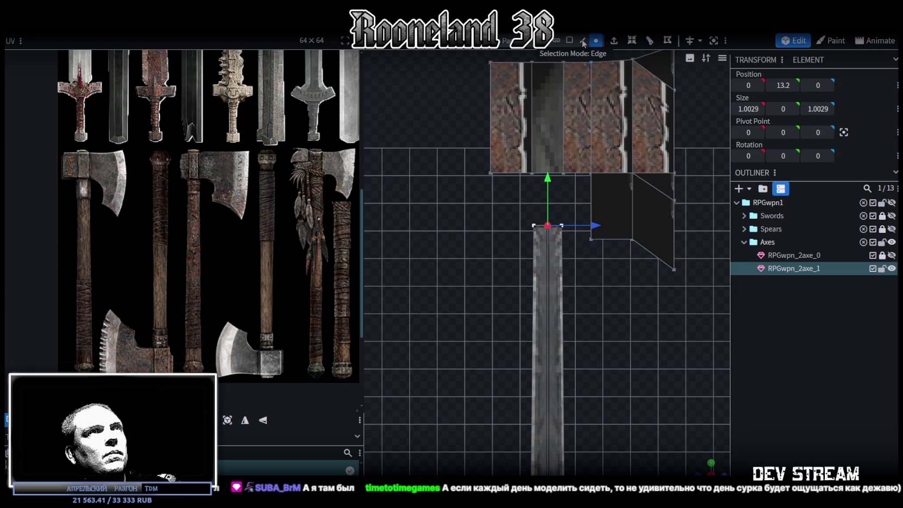
pyautogui.click(615, 41)
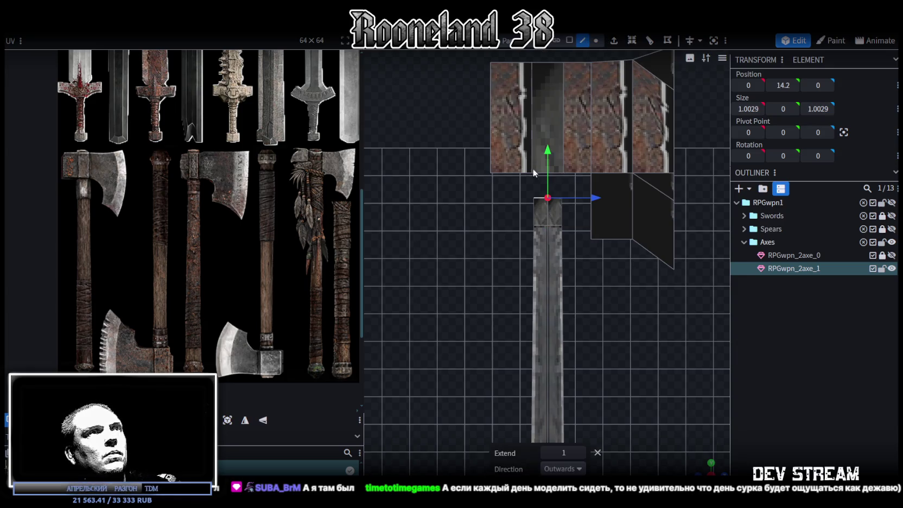
pyautogui.moveTo(784, 85); pyautogui.dragTo(797, 86)
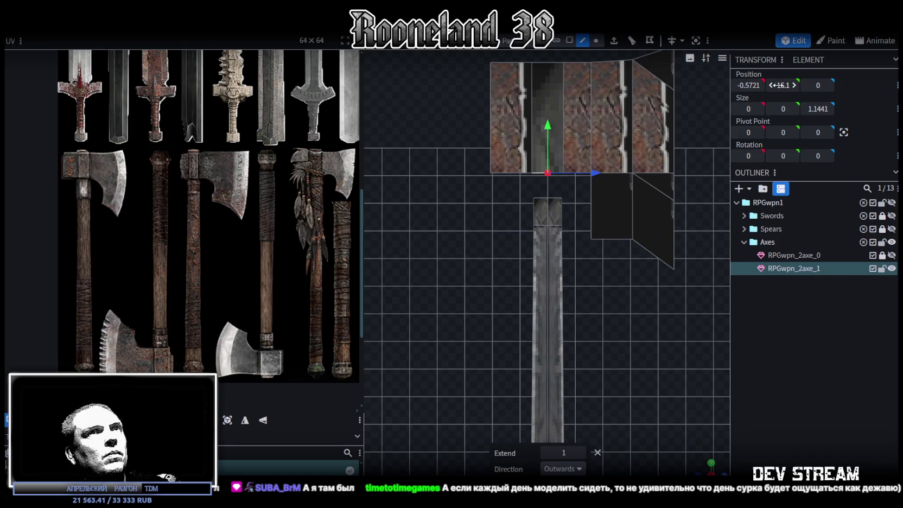
pyautogui.moveTo(512, 158); pyautogui.dragTo(475, 172)
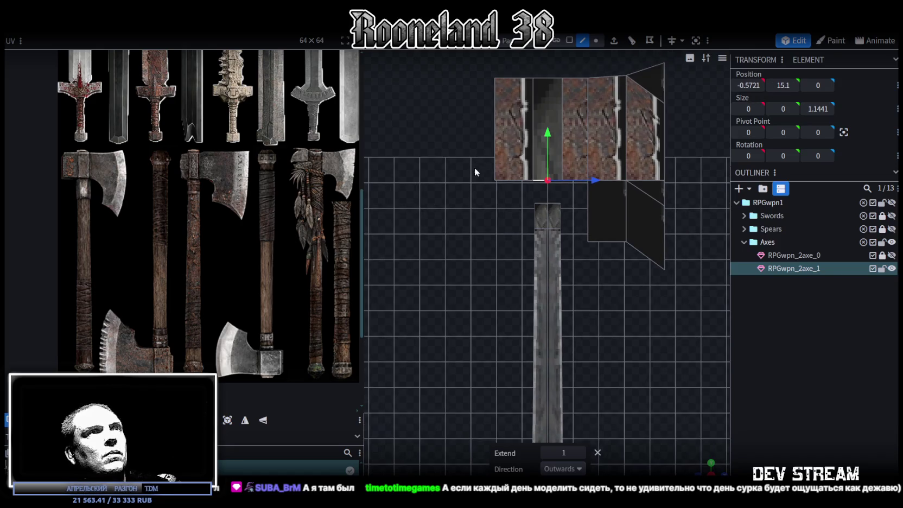
# Set the handle's new top vertices and the head's right-side vertices to height 15
pyautogui.click(596, 40)
pyautogui.moveTo(460, 152); pyautogui.dragTo(608, 213)
pyautogui.click(788, 88)
pyautogui.write('15')
pyautogui.press('Return')
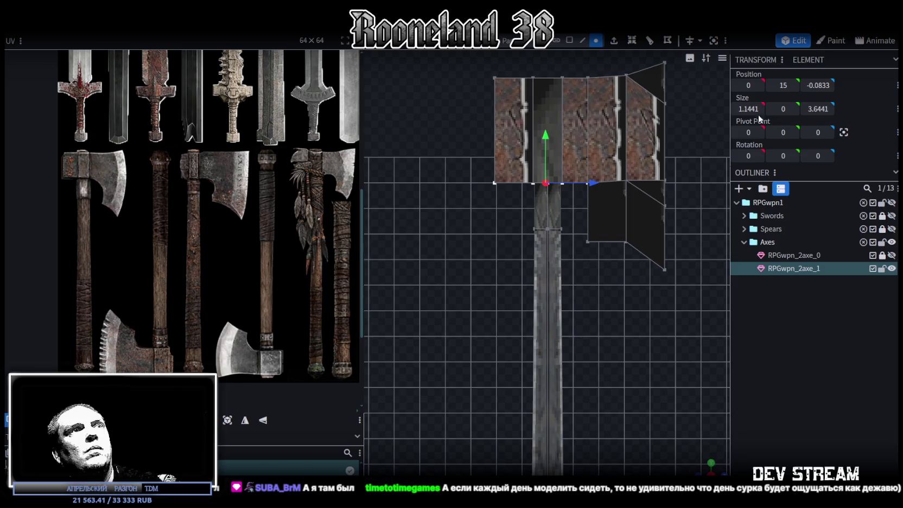
pyautogui.moveTo(679, 162); pyautogui.dragTo(609, 184)
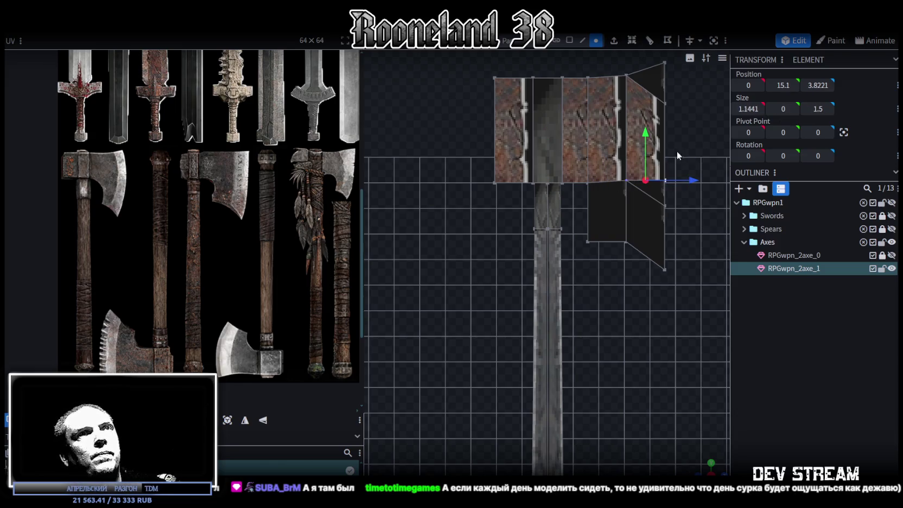
pyautogui.click(783, 85)
pyautogui.write('1')
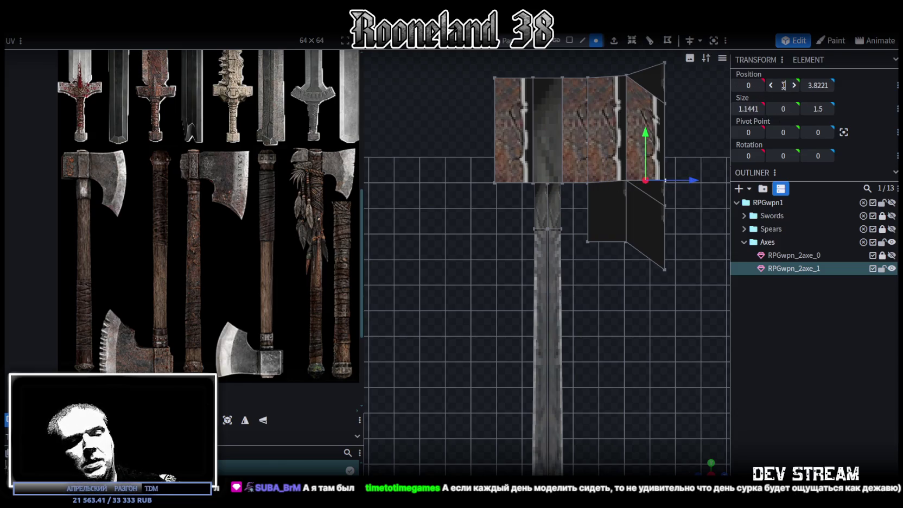
pyautogui.press('Return')
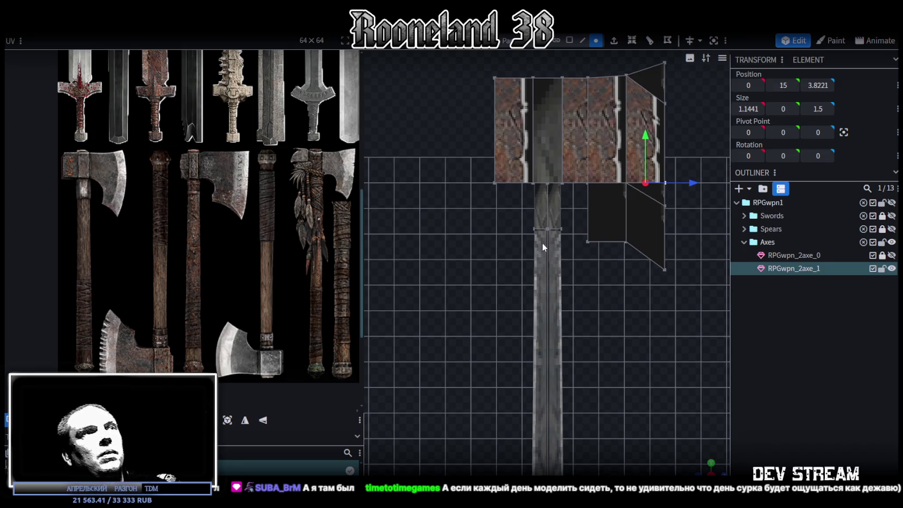
# Lower a face on the upper handle slightly
pyautogui.scroll(-3, 491, 222)
pyautogui.scroll(3, 531, 248)
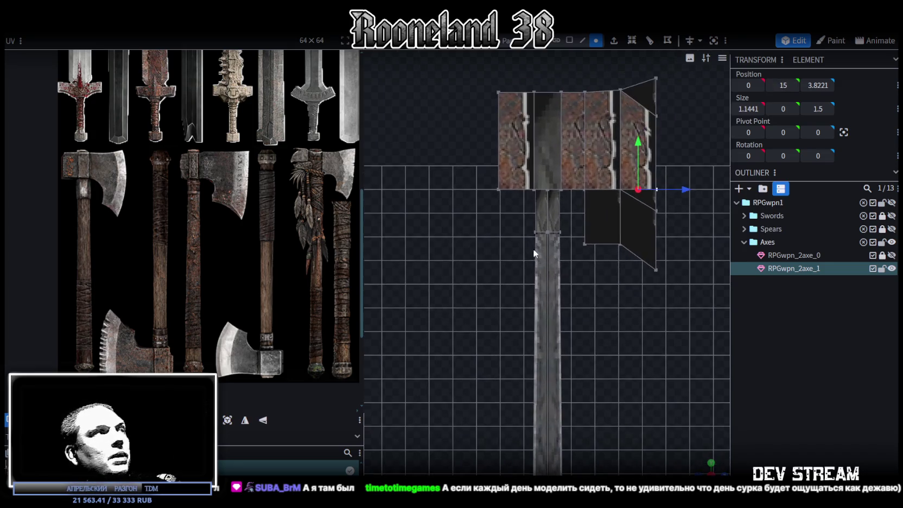
pyautogui.scroll(3, 520, 241)
pyautogui.click(545, 209)
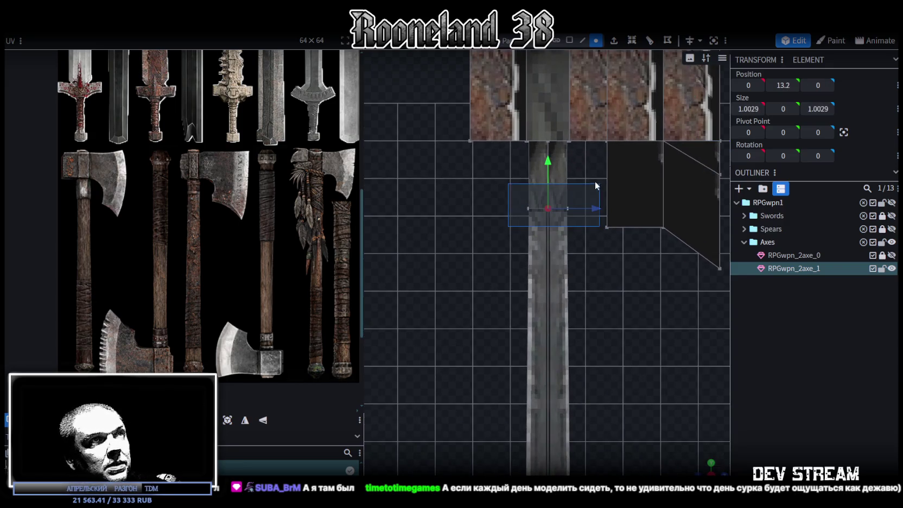
pyautogui.moveTo(550, 158); pyautogui.dragTo(548, 169)
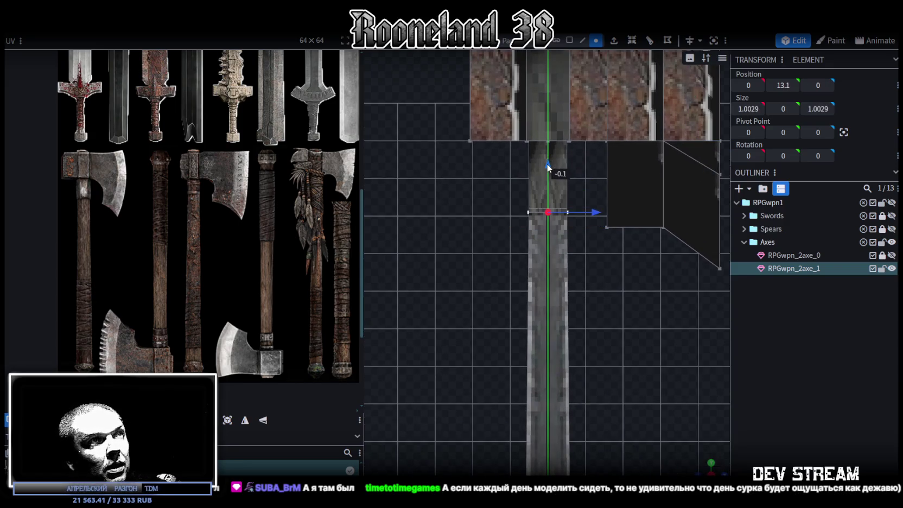